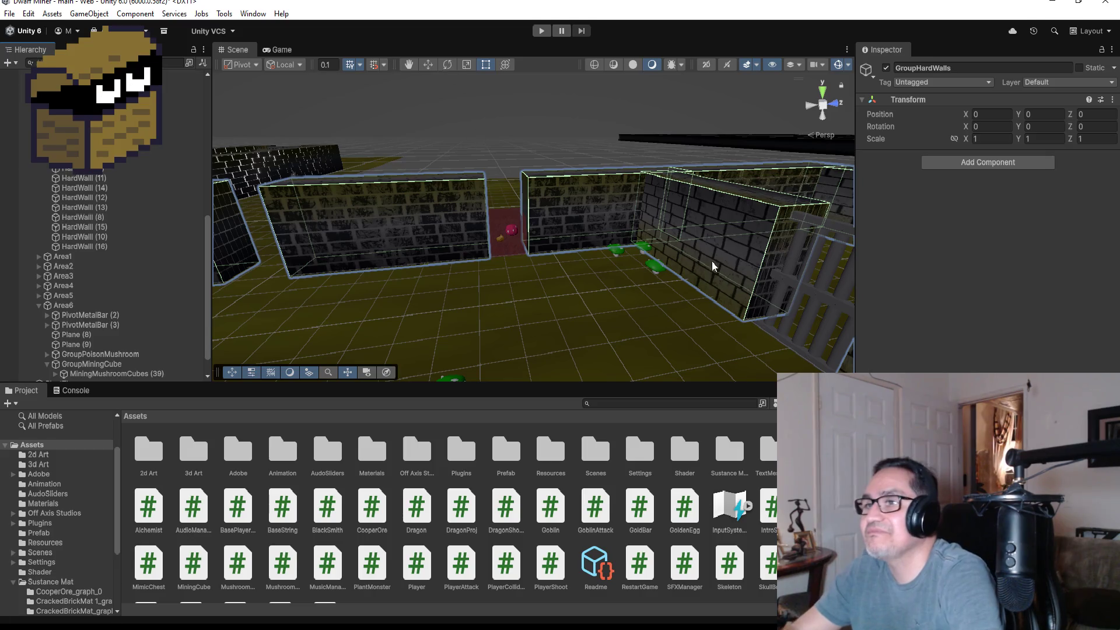
Select MiningMushroomCubes (39), frame it, and duplicate it as MiningMushroomCubes (40)
scroll(460, 223, up, 5)
mouse_move(610, 240)
mouse_down()
mouse_move(496, 163)
mouse_move(526, 280)
mouse_move(520, 315)
mouse_up()
click(512, 236)
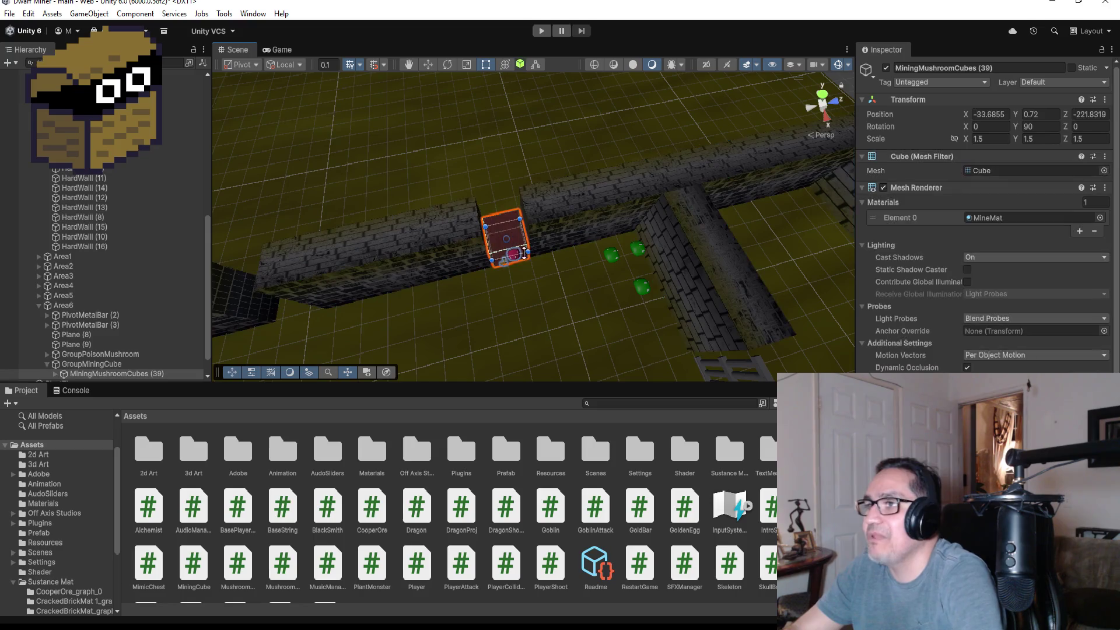
scroll(159, 333, down, 2)
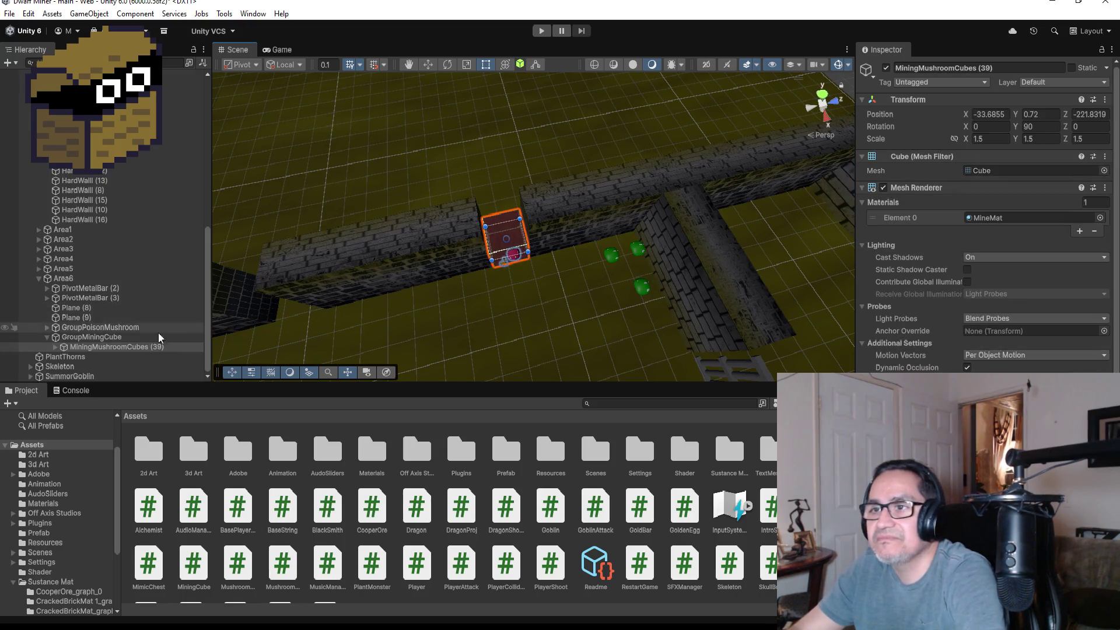
click(137, 347)
key(f)
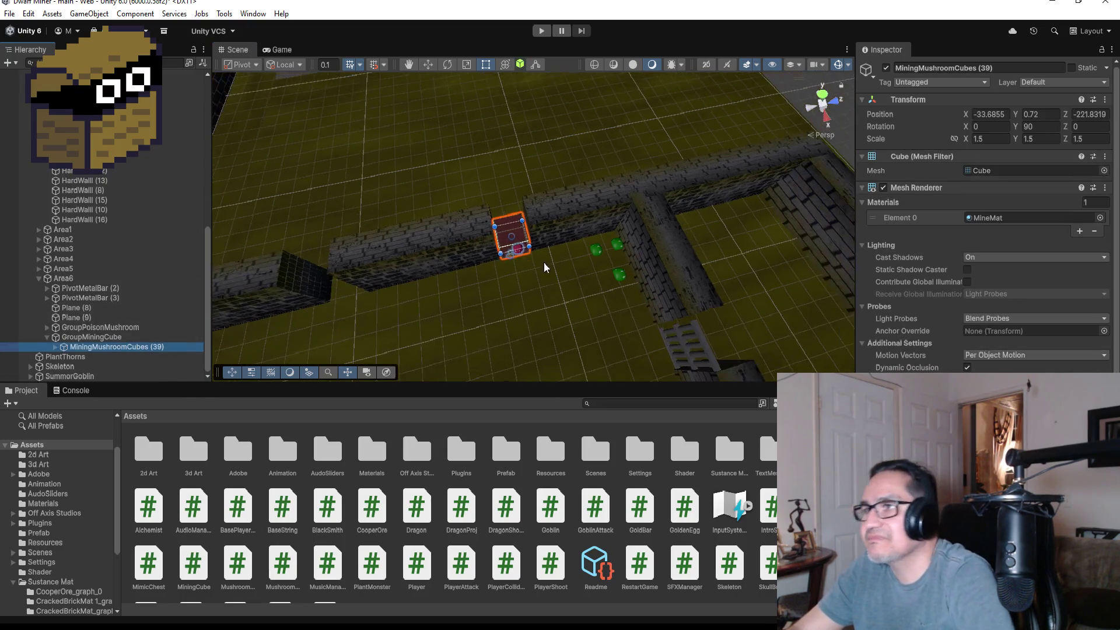
key(ctrl+d)
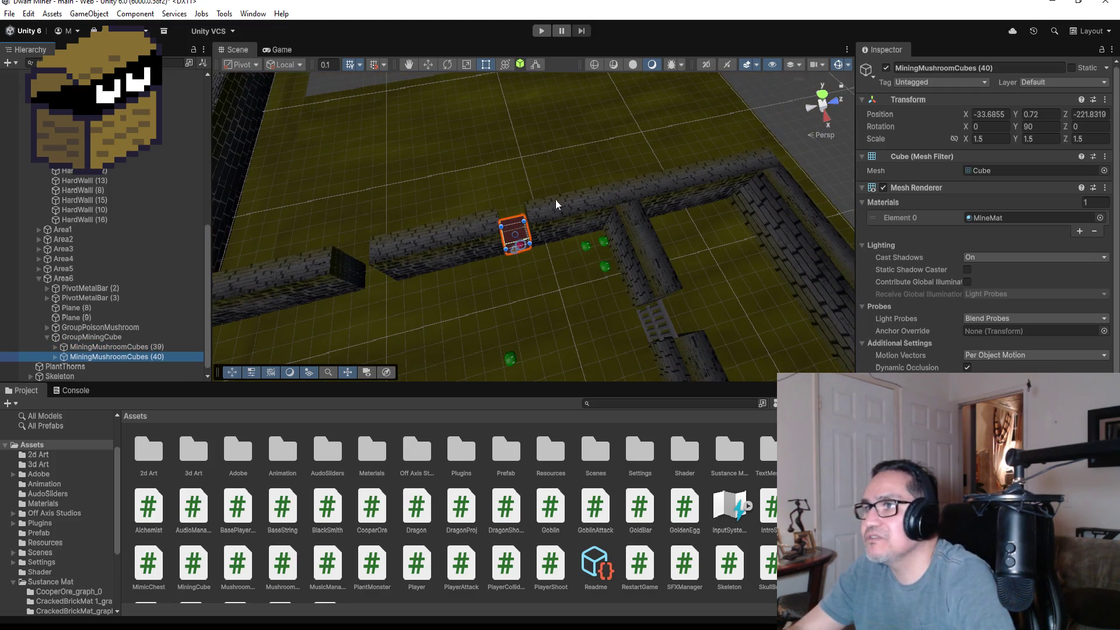
Move the duplicate cube along its axis into the brick-wall gap at Z -230.501
click(428, 65)
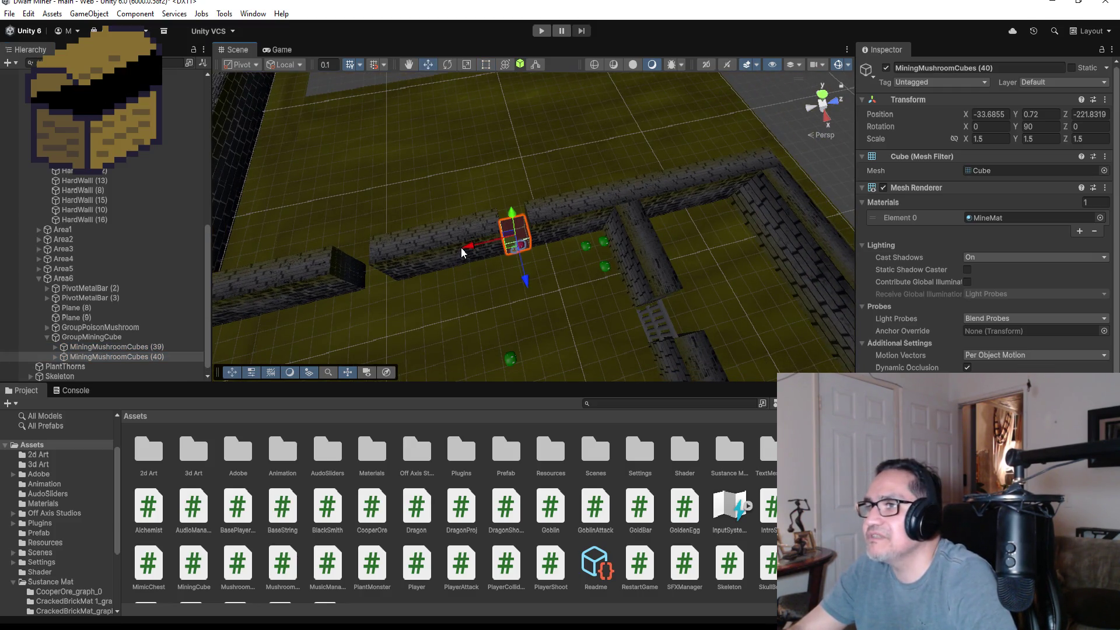
drag(461, 248, 299, 284)
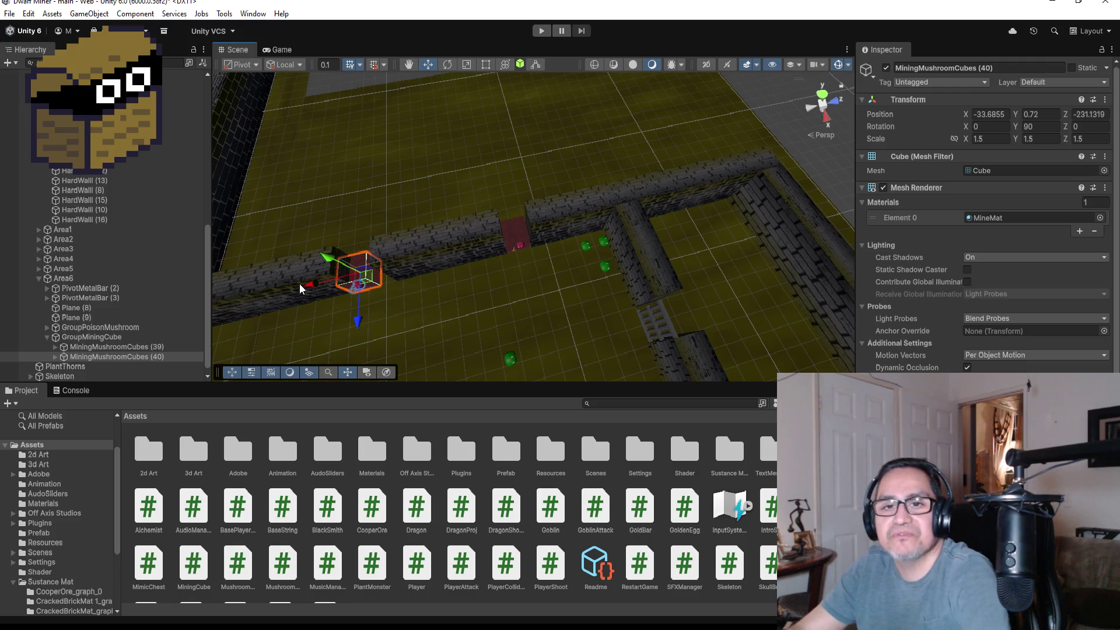
key(f)
drag(675, 214, 537, 204)
mouse_move(490, 236)
mouse_down()
mouse_move(539, 268)
mouse_move(549, 303)
mouse_move(537, 306)
mouse_up()
mouse_move(595, 280)
mouse_down()
mouse_move(664, 257)
mouse_move(706, 192)
mouse_move(664, 201)
mouse_up()
click(680, 206)
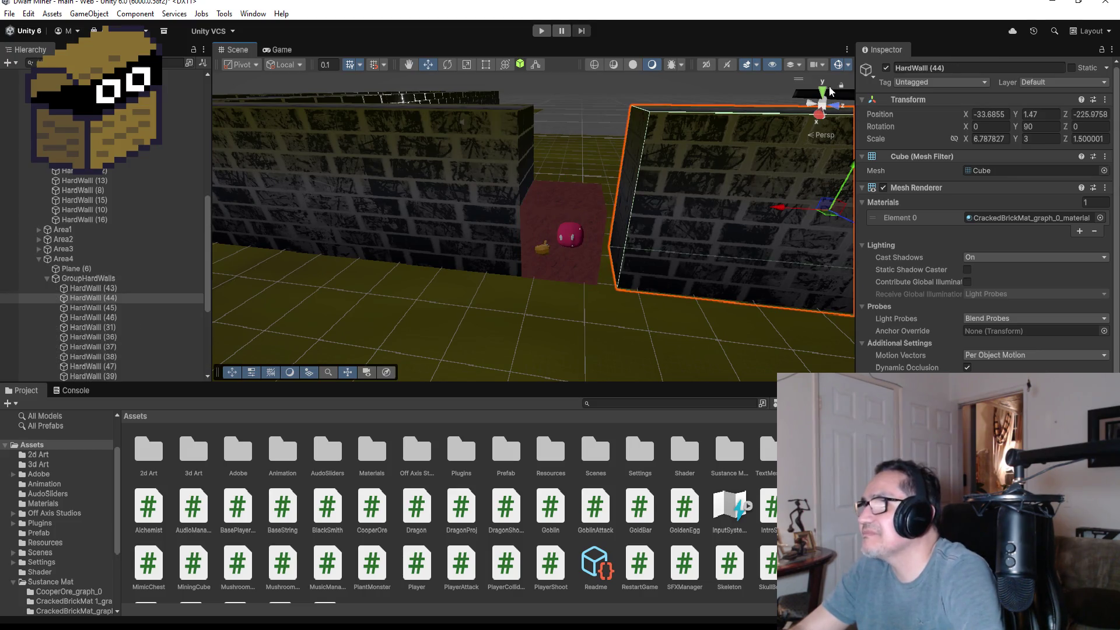
Resize HardWall (44) with the Rect tool to Scale X 7.026759 so its end meets the cube
click(486, 64)
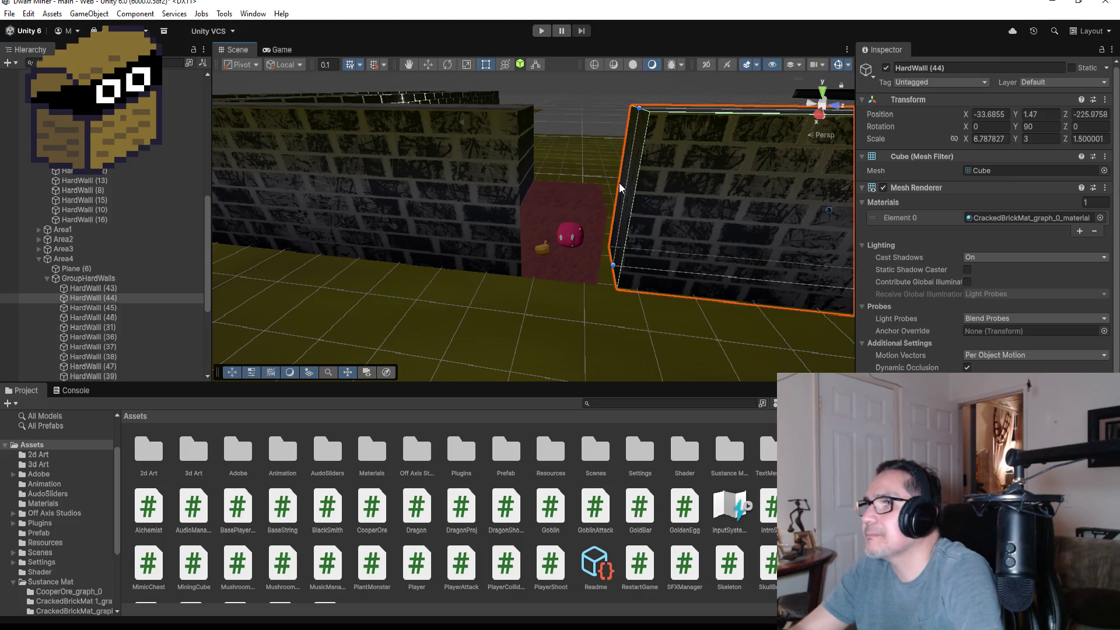
mouse_move(628, 183)
mouse_down()
mouse_move(610, 185)
mouse_move(696, 198)
mouse_move(651, 271)
mouse_up()
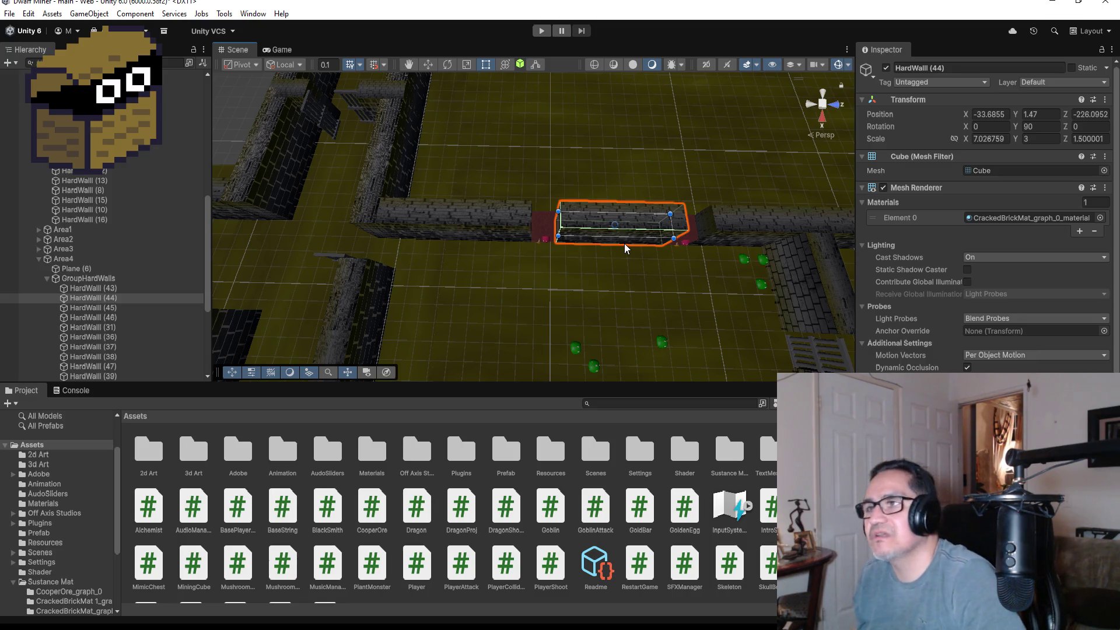
Collapse GroupHardWalls, GroupMiningCube and Area4 in the Hierarchy
click(48, 277)
click(68, 297)
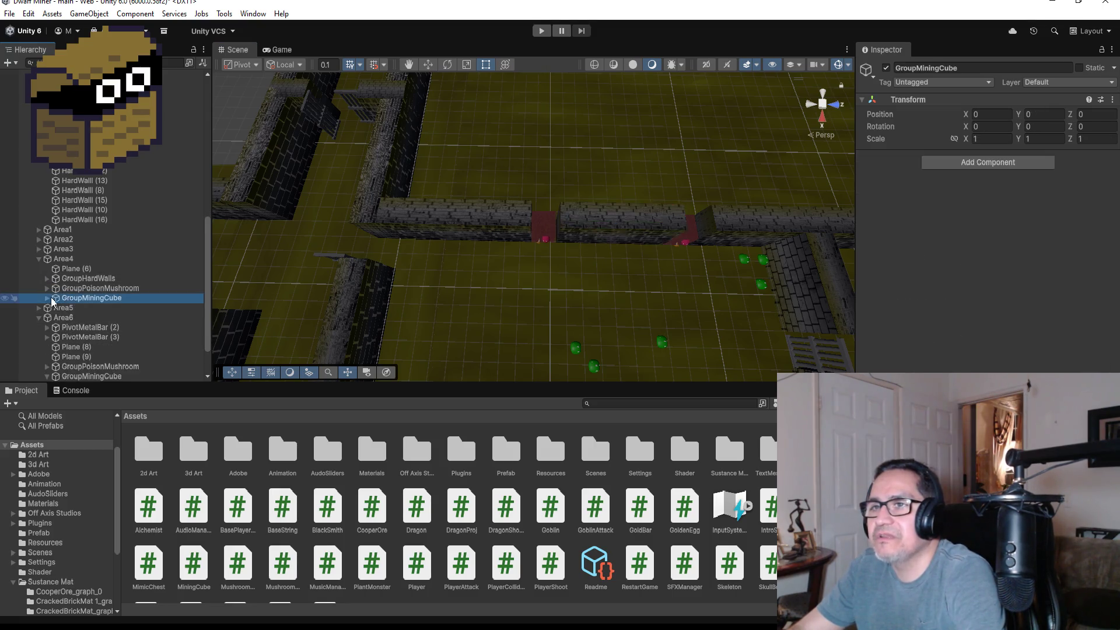
click(46, 297)
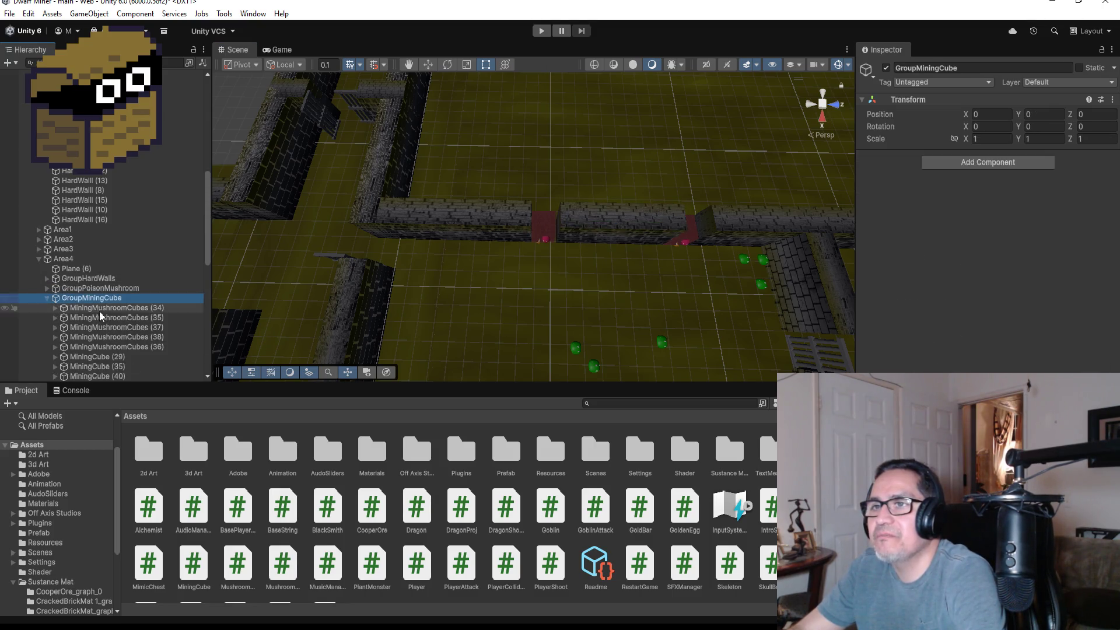
click(48, 298)
click(39, 258)
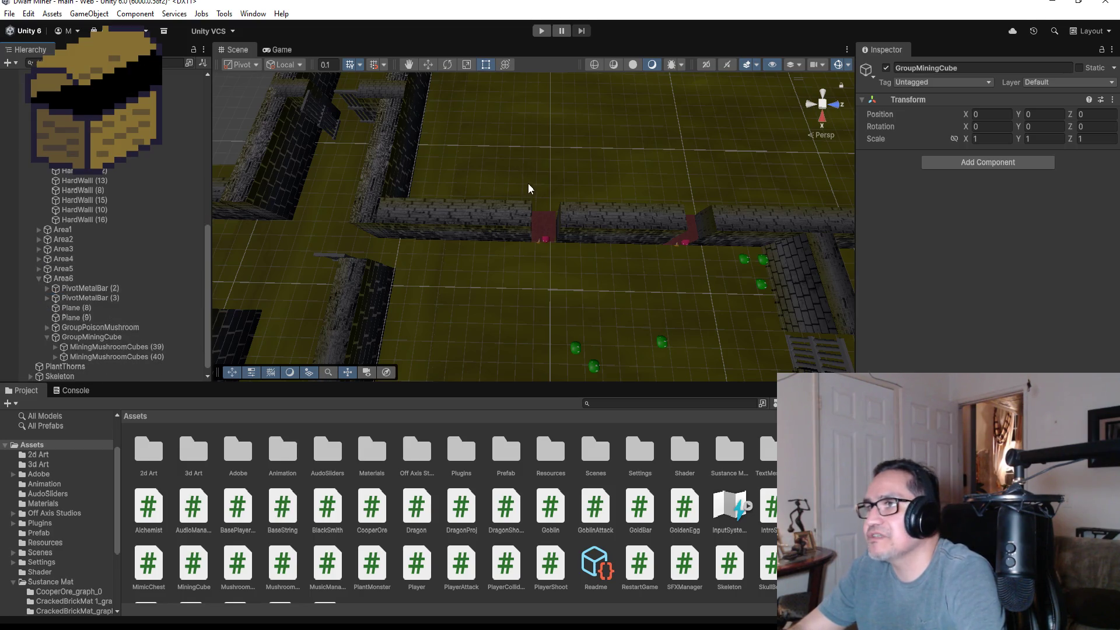
Select Area6's GroupMiningCube, frame the level on it, and pick MiningCube (24)
scroll(480, 286, down, 6)
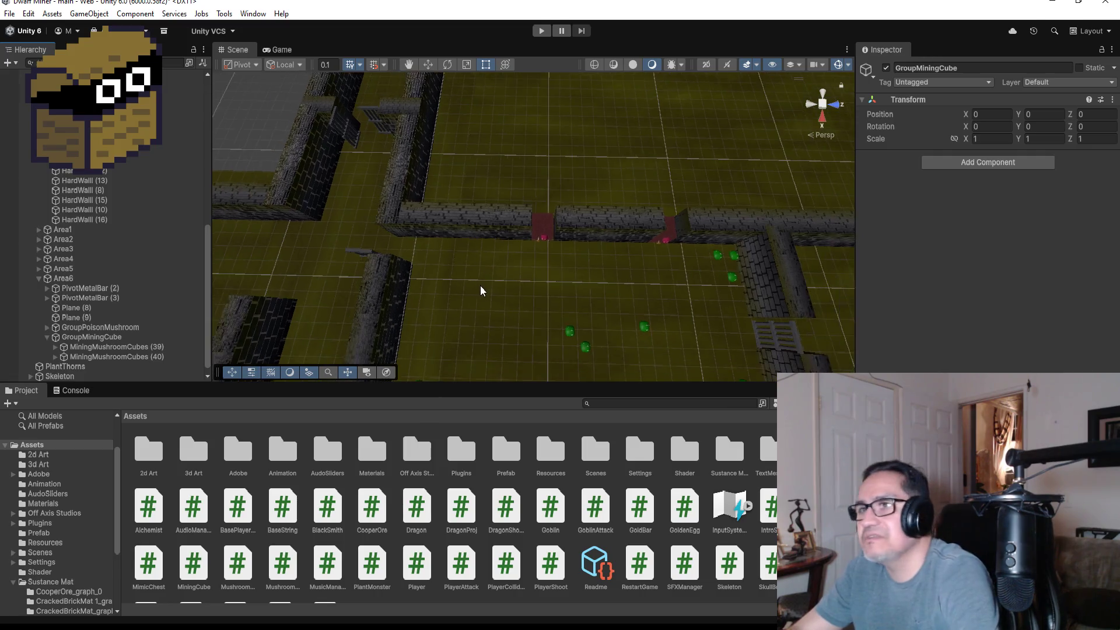
scroll(357, 245, down, 3)
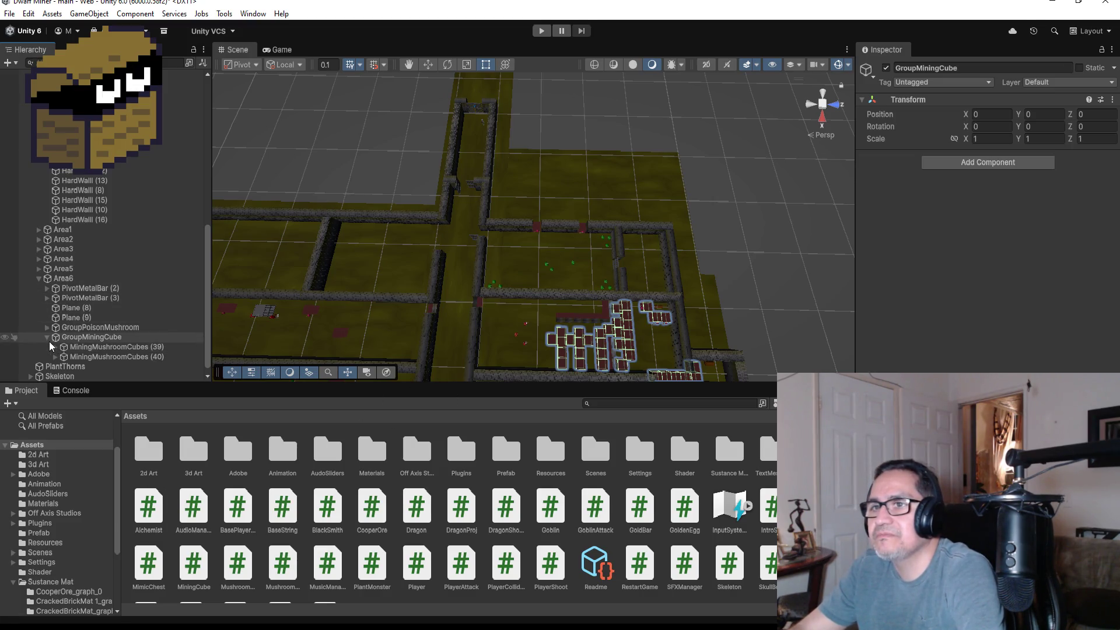
click(113, 337)
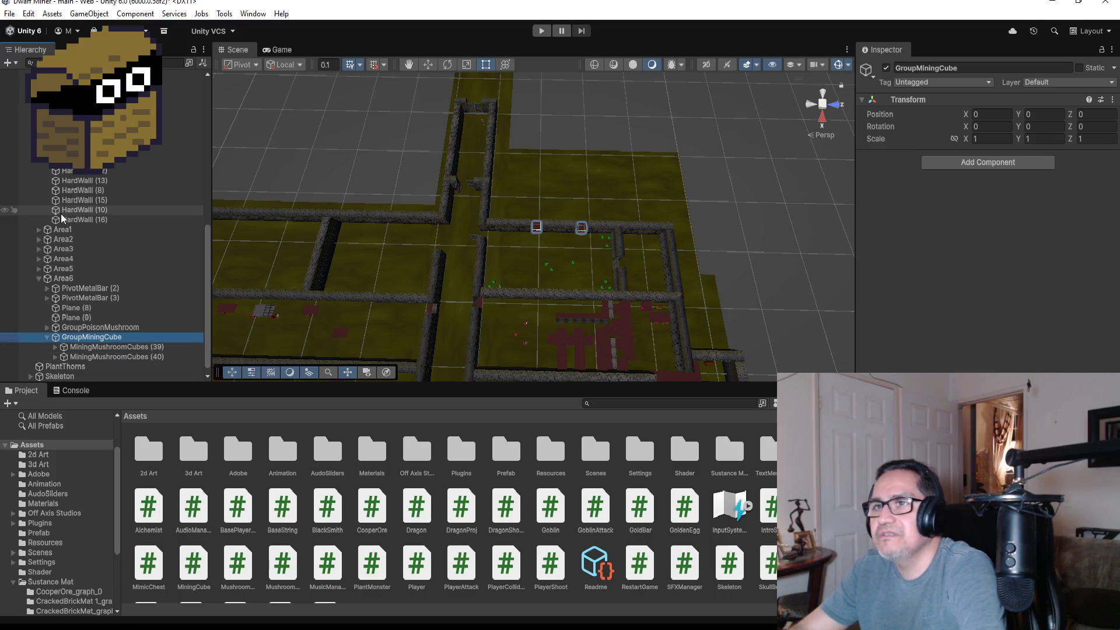
scroll(47, 201, up, 4)
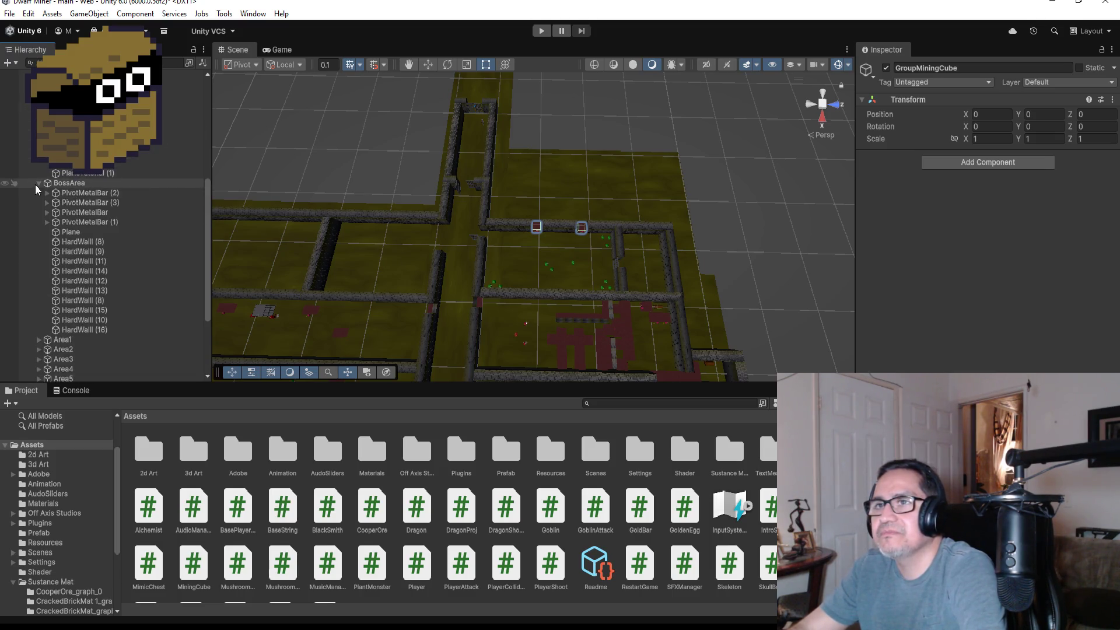
scroll(51, 202, down, 4)
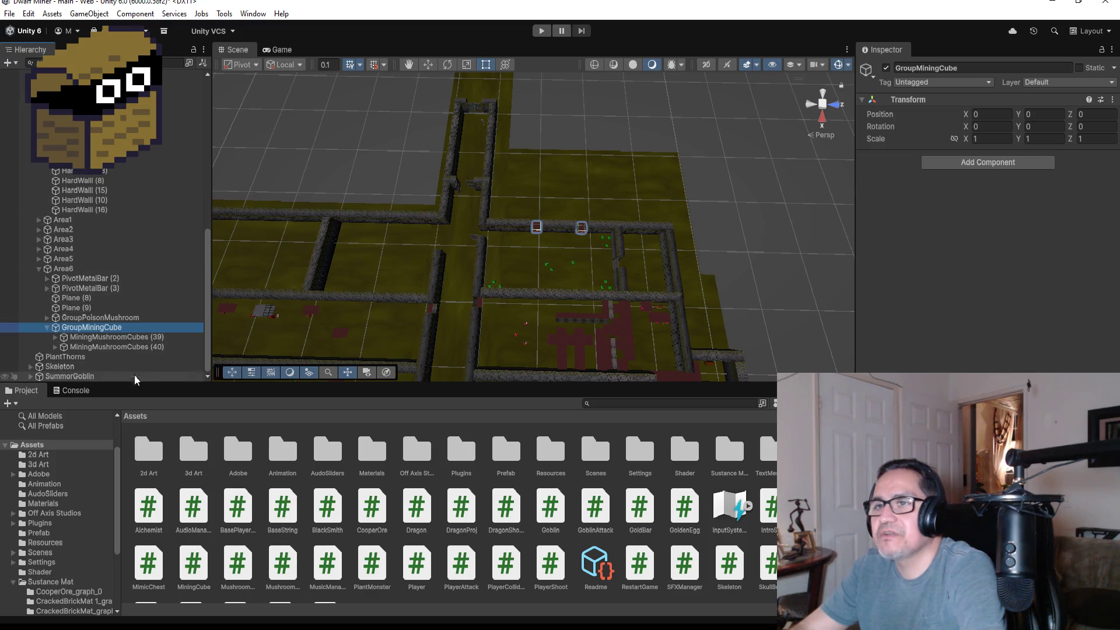
key(f)
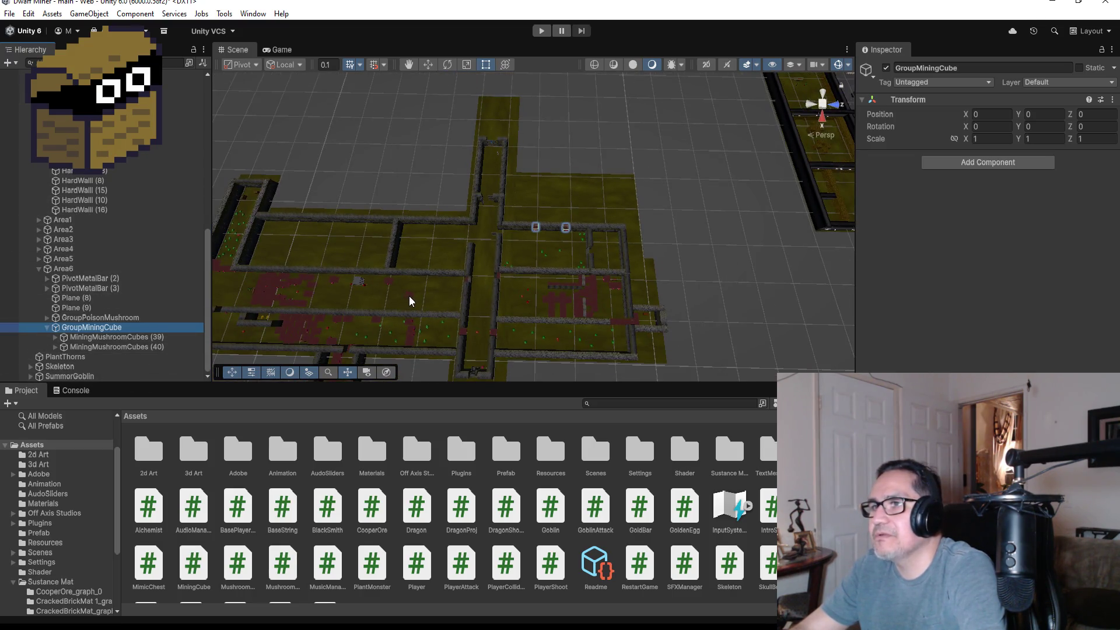
click(309, 321)
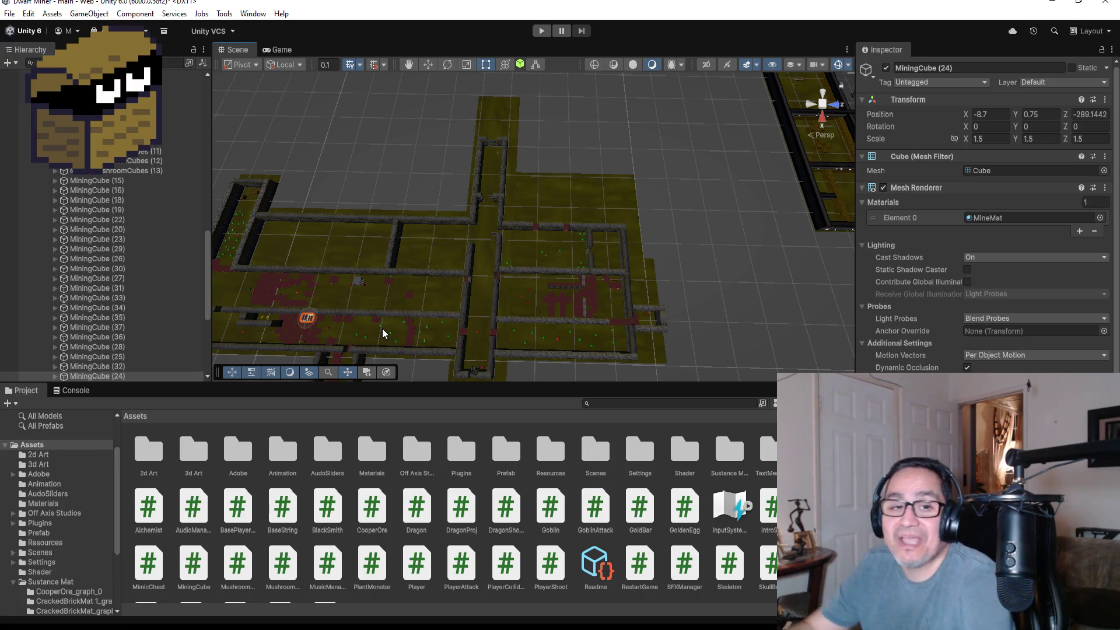
Duplicate MiningCube (24) and place the copy, MiningCube (38), inside Area6's GroupMiningCube
scroll(140, 328, down, 3)
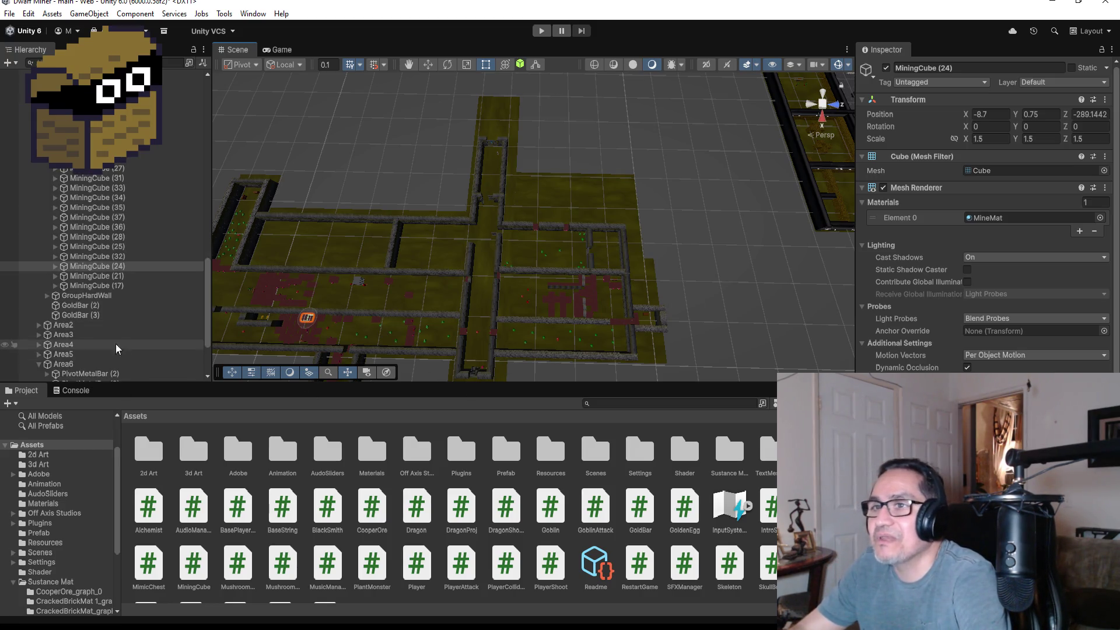
click(114, 266)
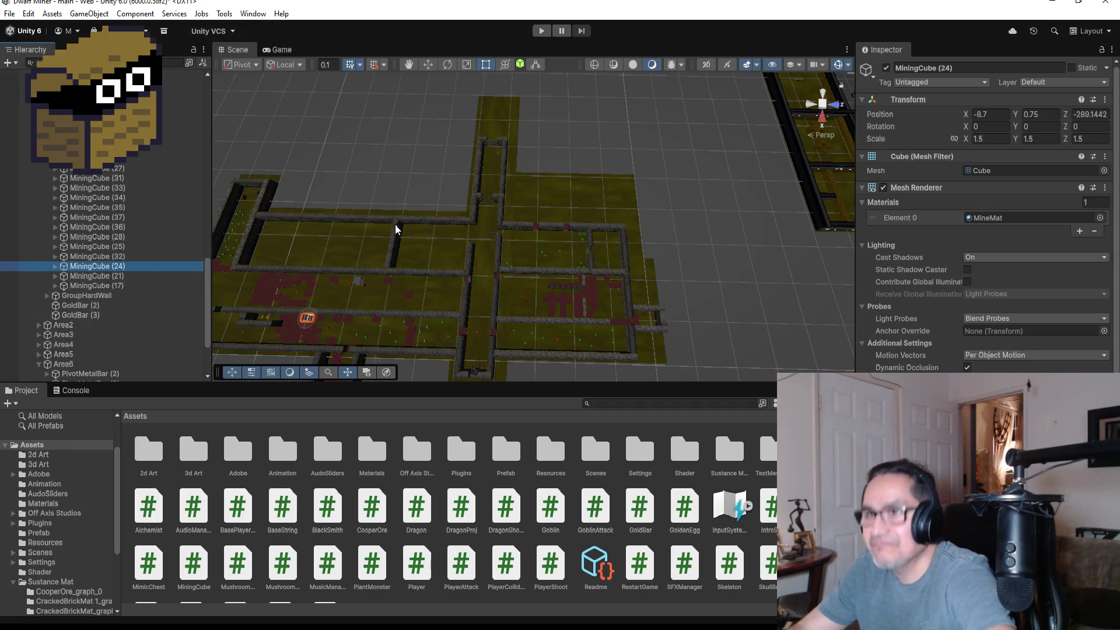
key(ctrl+d)
scroll(152, 330, down, 1)
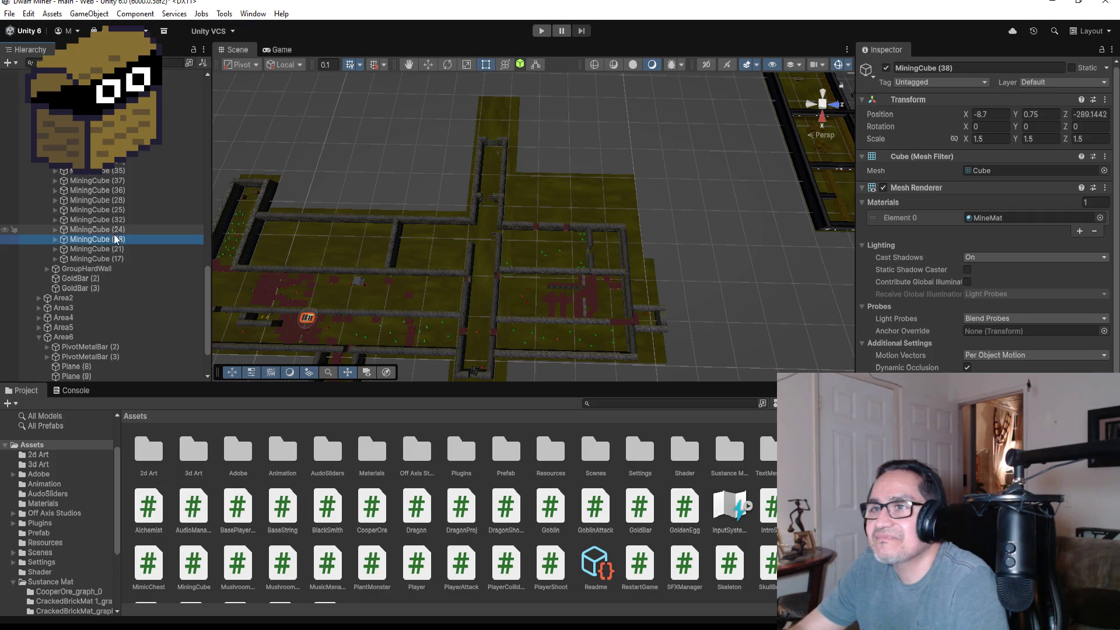
mouse_move(114, 239)
mouse_down()
mouse_move(112, 370)
mouse_move(111, 344)
mouse_up()
scroll(373, 319, down, 3)
scroll(131, 325, down, 3)
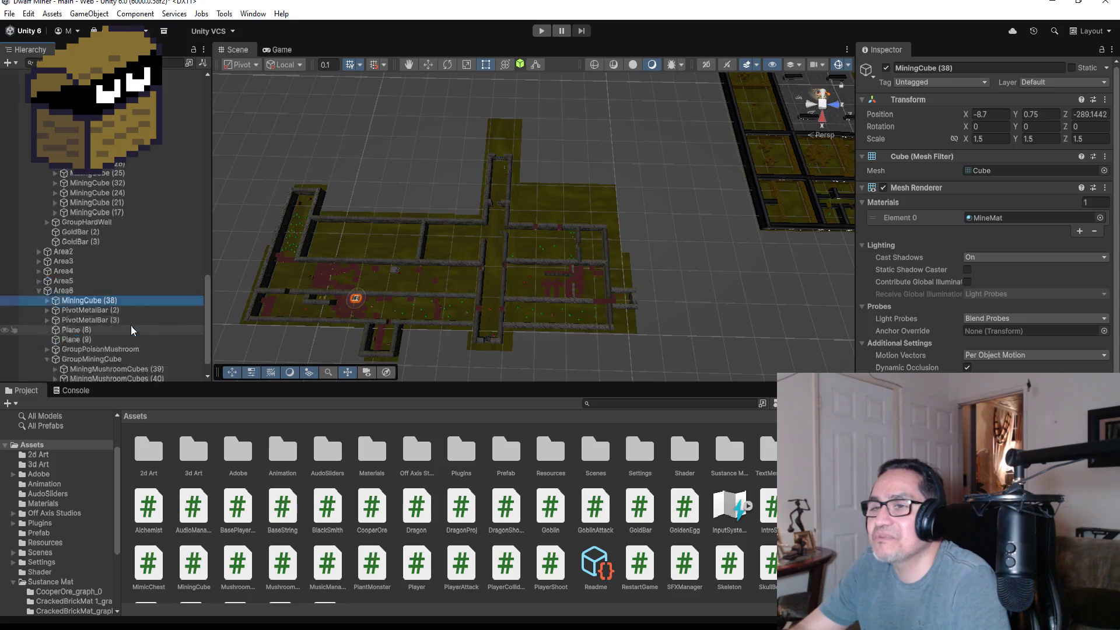
drag(107, 268, 116, 352)
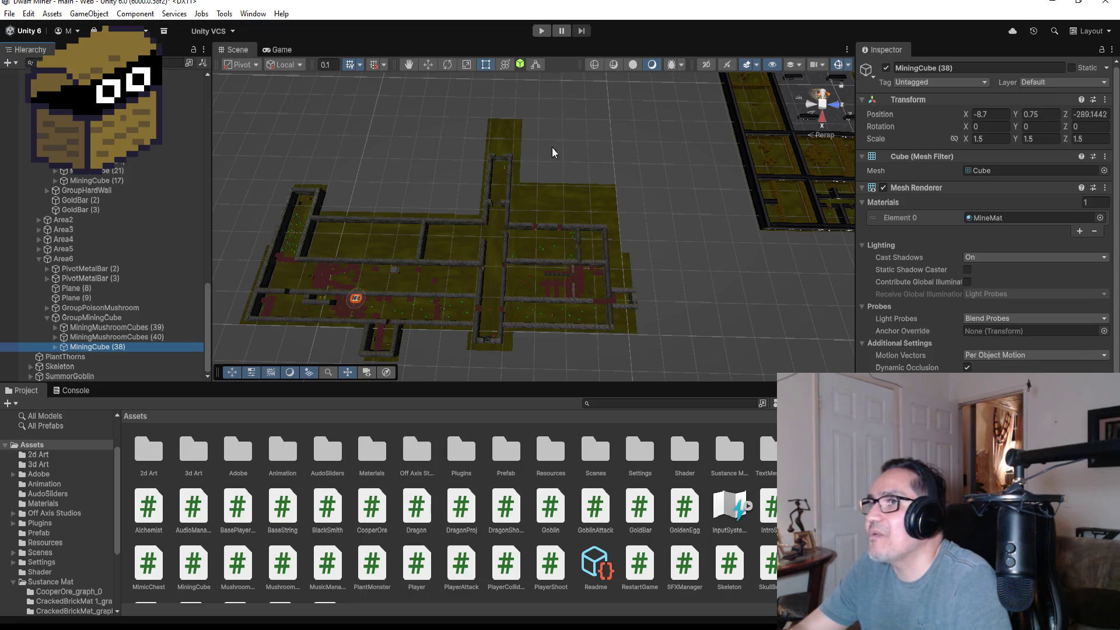
Move MiningCube (38) through the maze to X -39.4, Z -229.6442
click(428, 65)
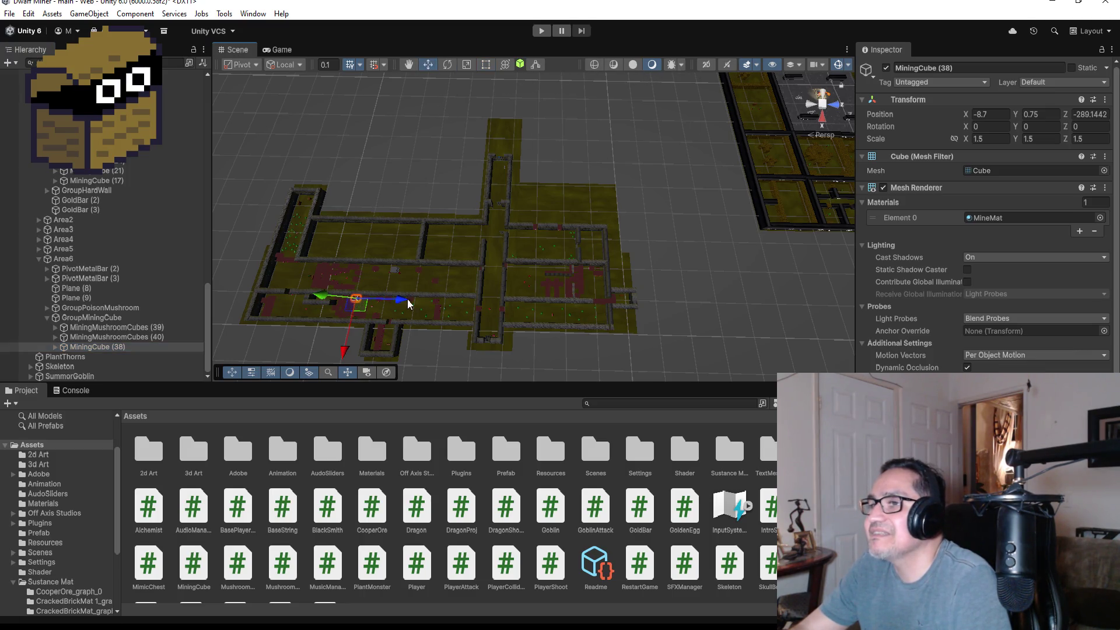
drag(409, 304, 586, 308)
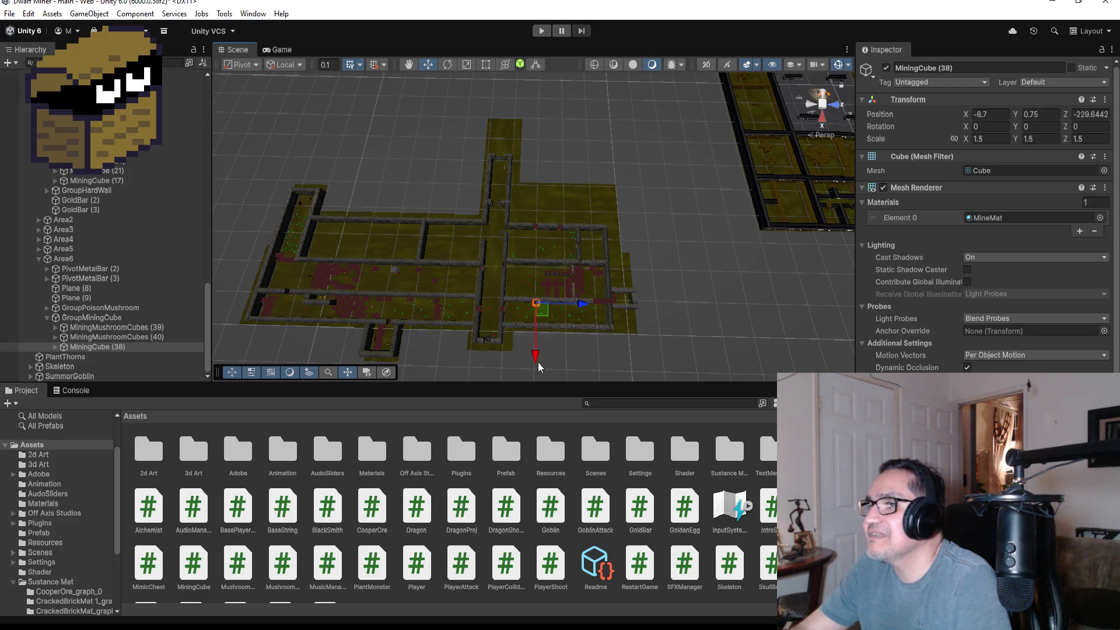
drag(539, 366, 534, 274)
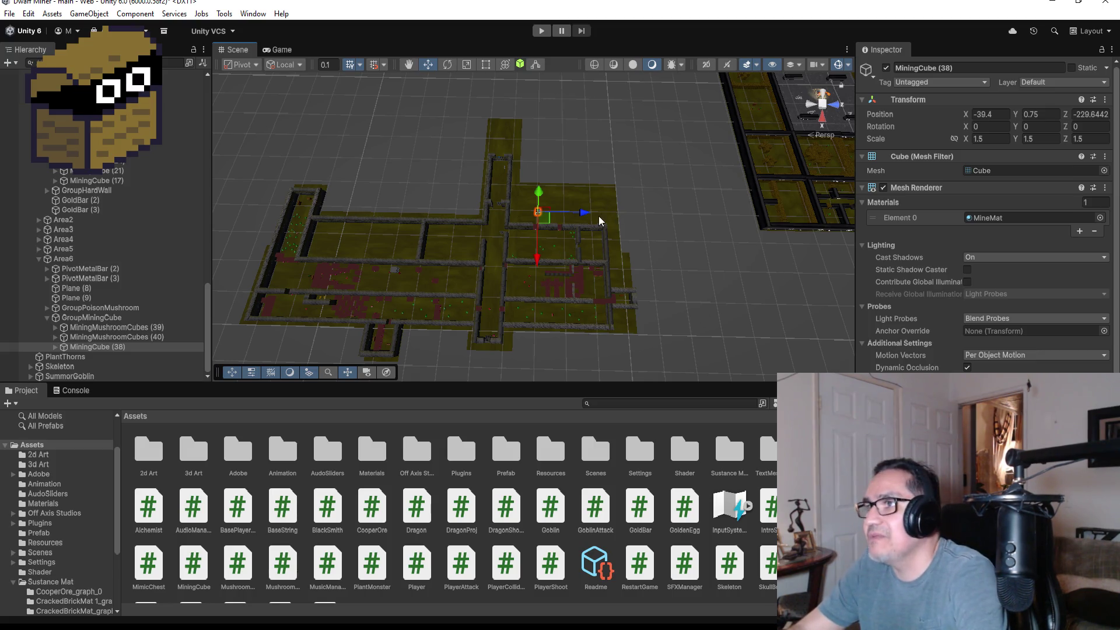
Nudge MiningCube (38) along Z and X toward the wall gap
key(f)
scroll(665, 254, down, 5)
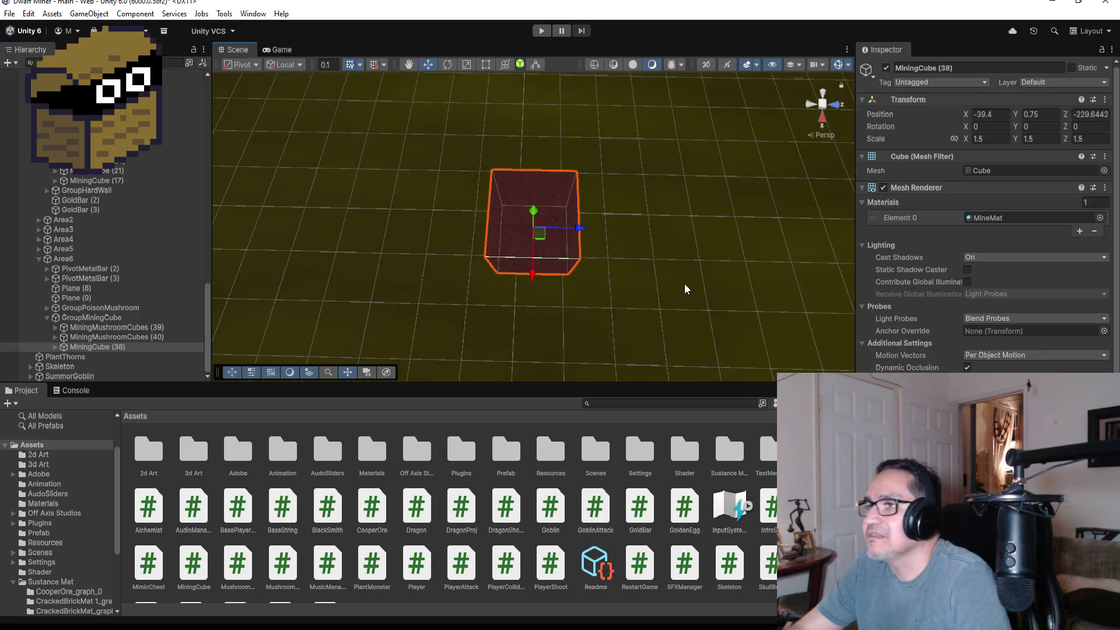
scroll(671, 273, down, 5)
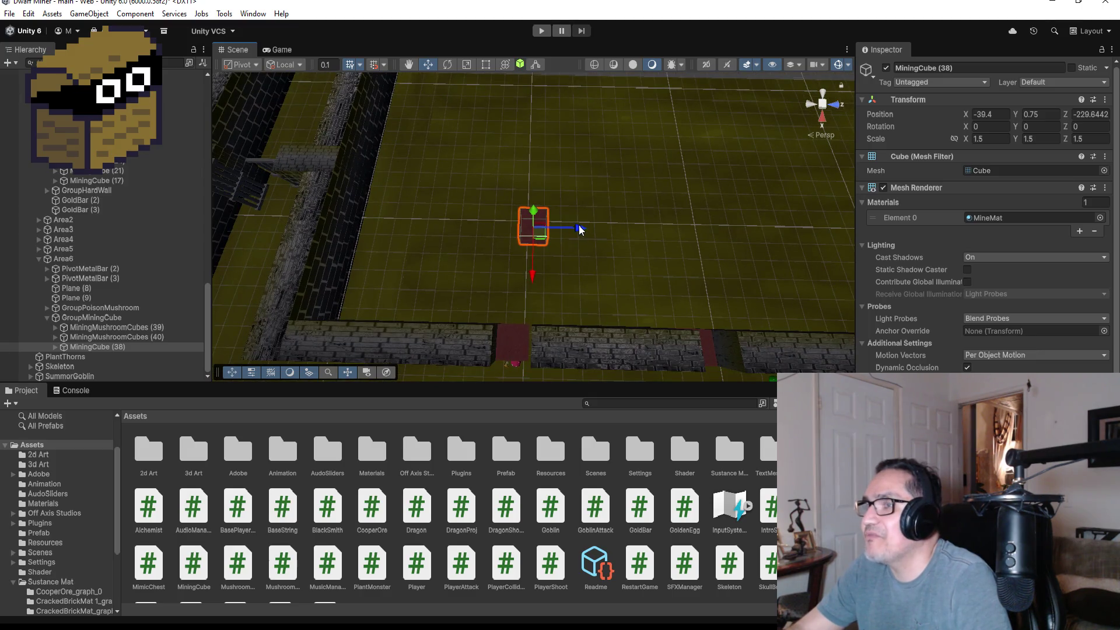
mouse_move(578, 229)
mouse_down()
mouse_move(555, 233)
mouse_move(563, 232)
mouse_up()
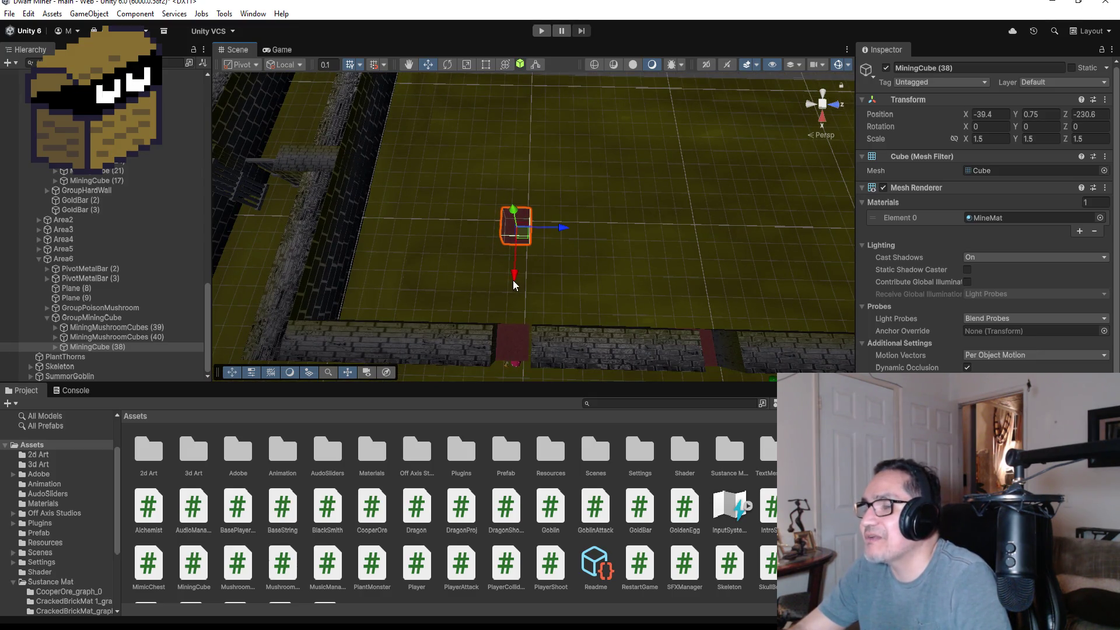
mouse_move(513, 285)
mouse_down()
mouse_move(514, 336)
mouse_move(533, 366)
mouse_up()
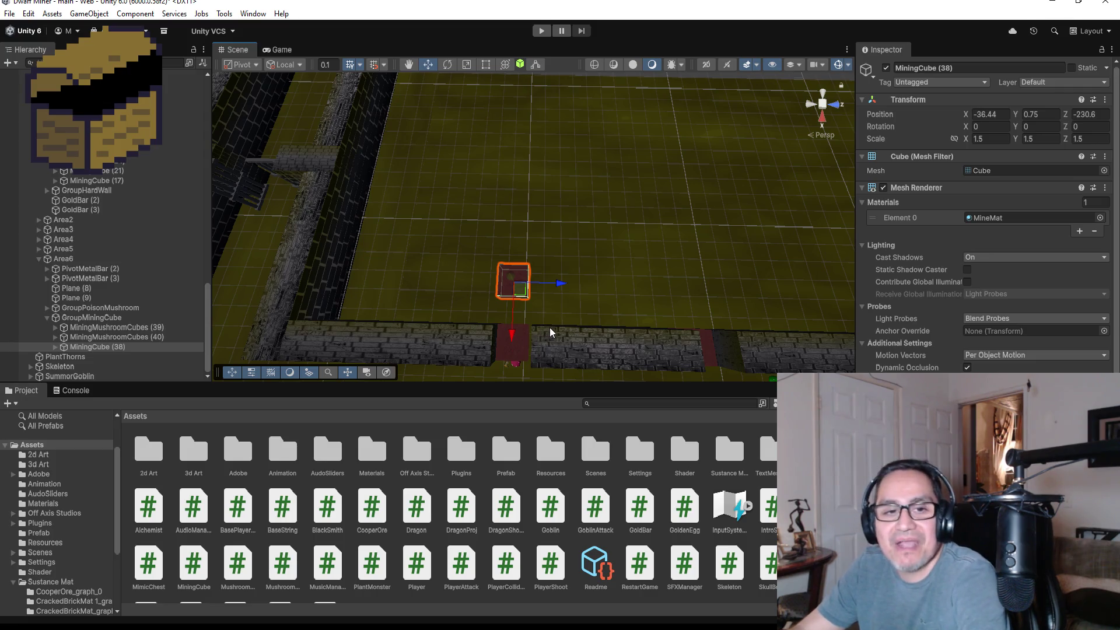
key(f)
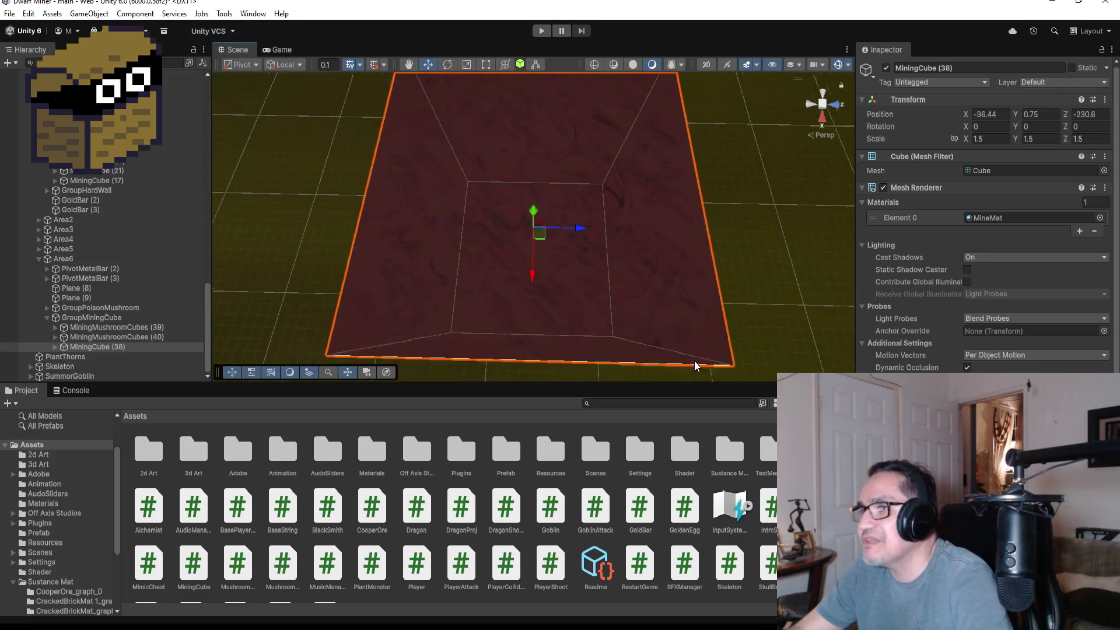
mouse_move(639, 353)
mouse_down()
mouse_move(594, 346)
mouse_move(576, 305)
mouse_move(820, 229)
mouse_up()
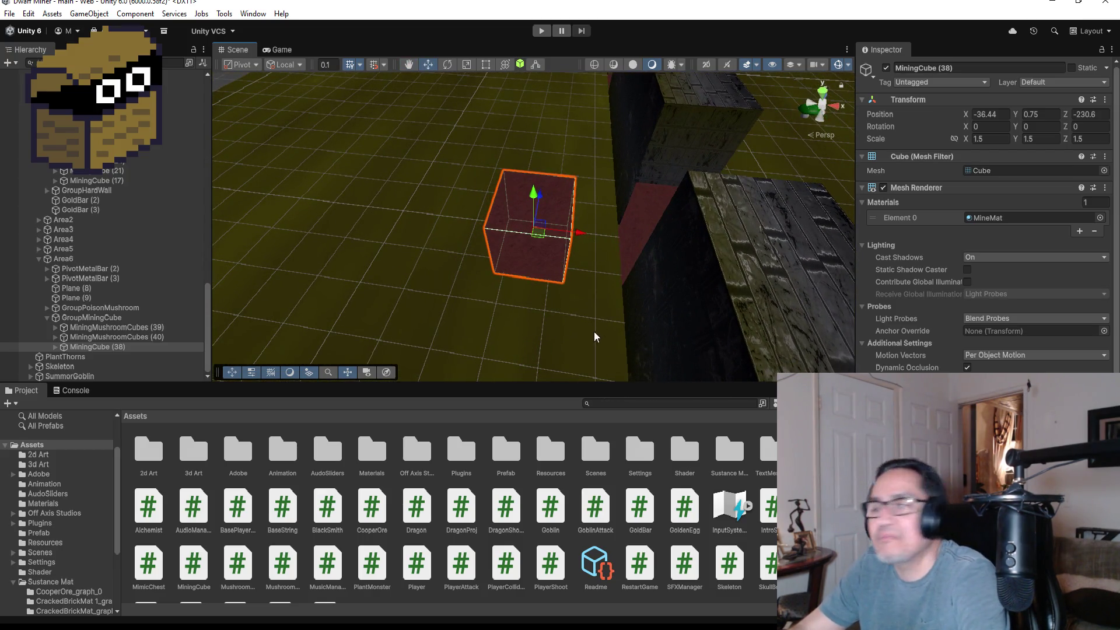
Vertex-snap MiningCube (38) onto the wall corner at X -35.1855, Y 0.72, Z -230.501, then duplicate it
key(v)
drag(565, 285, 610, 288)
mouse_move(714, 192)
mouse_down()
mouse_move(621, 255)
mouse_move(703, 288)
mouse_up()
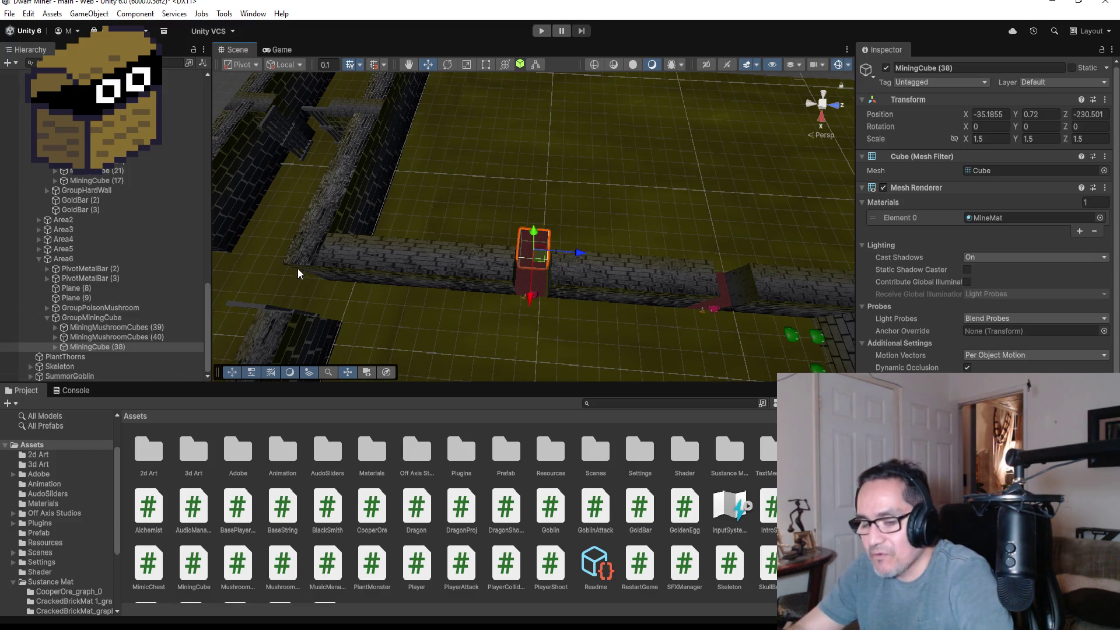
key(ctrl+d)
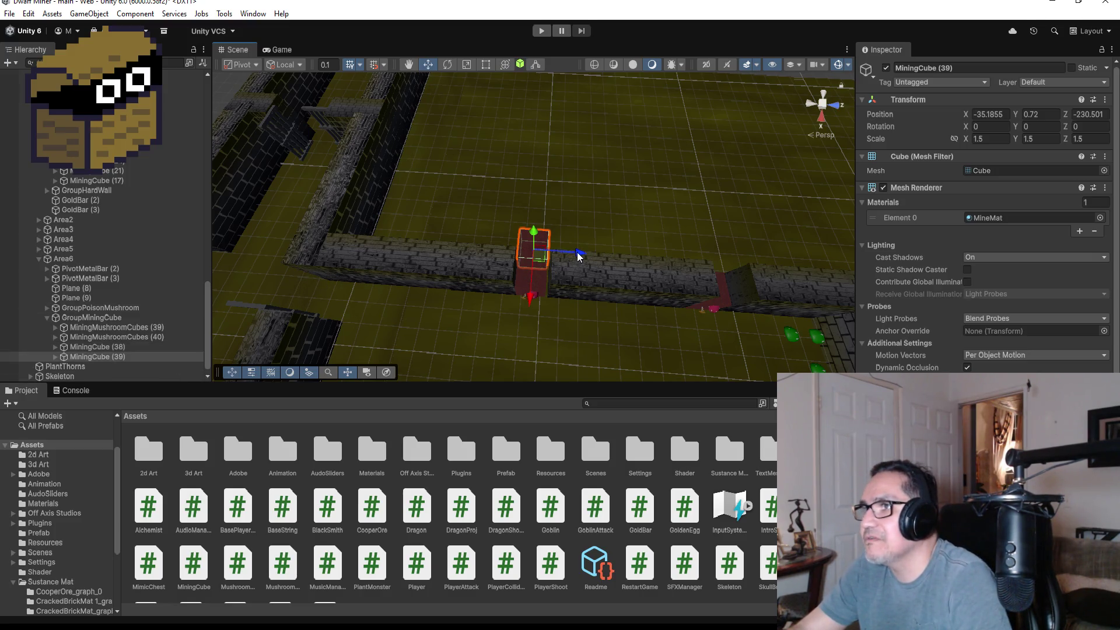
Move the duplicate cube along X to -39.2855, beside MiningCube (38)
drag(531, 298, 535, 227)
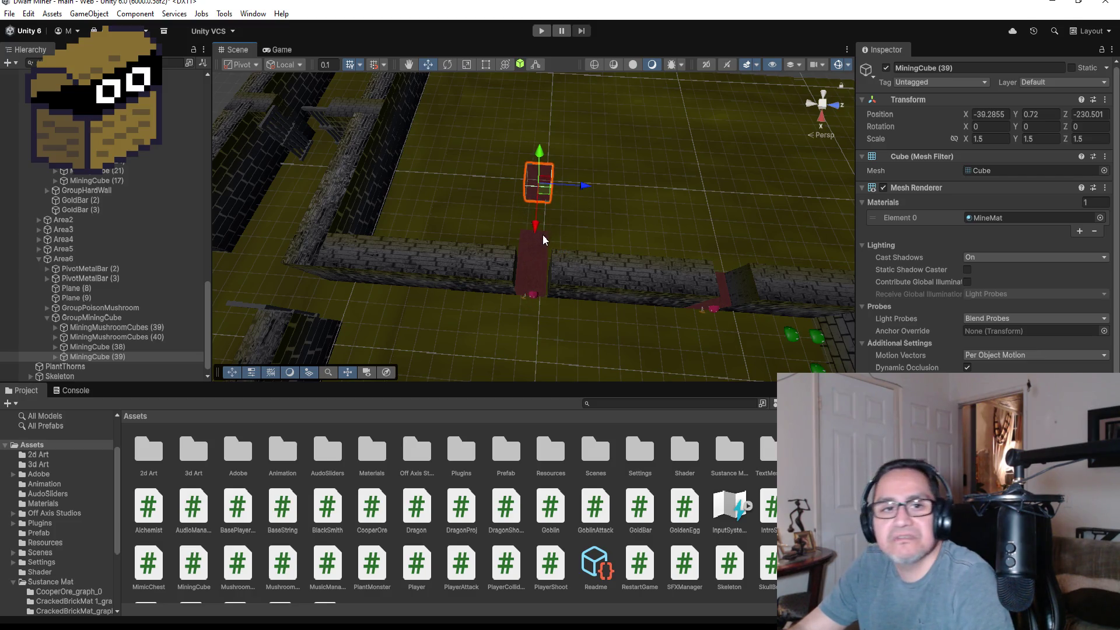
scroll(986, 345, down, 3)
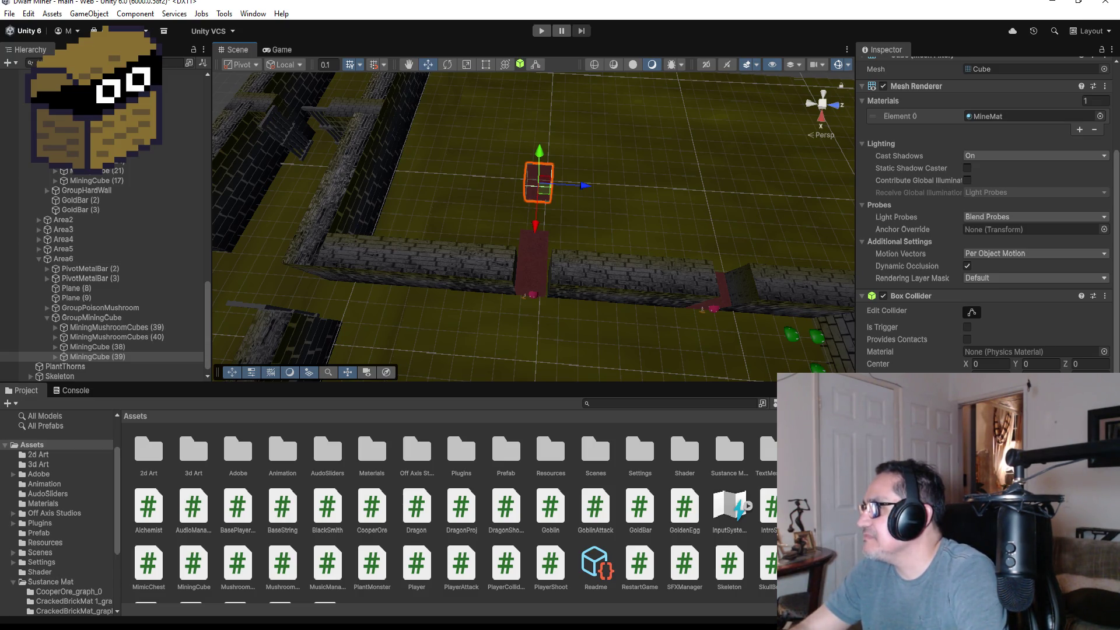
scroll(924, 149, up, 3)
Rename the duplicate cube to MiningHardCube in the Inspector
click(978, 69)
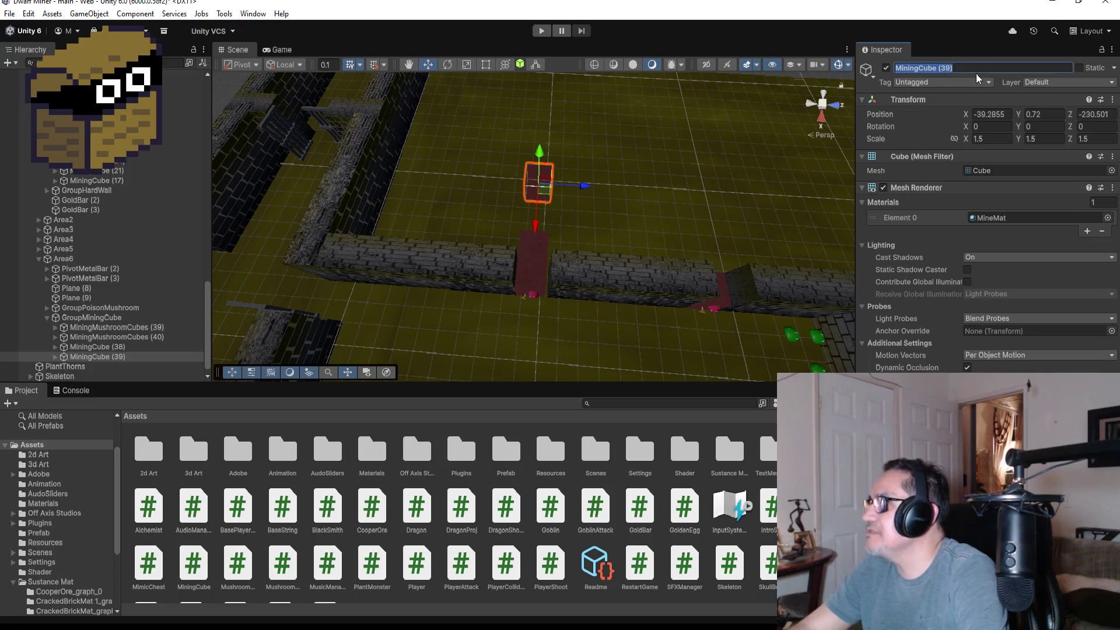
key(BackSpace)
key(BackSpace)
key(BackSpace)
key(BackSpace)
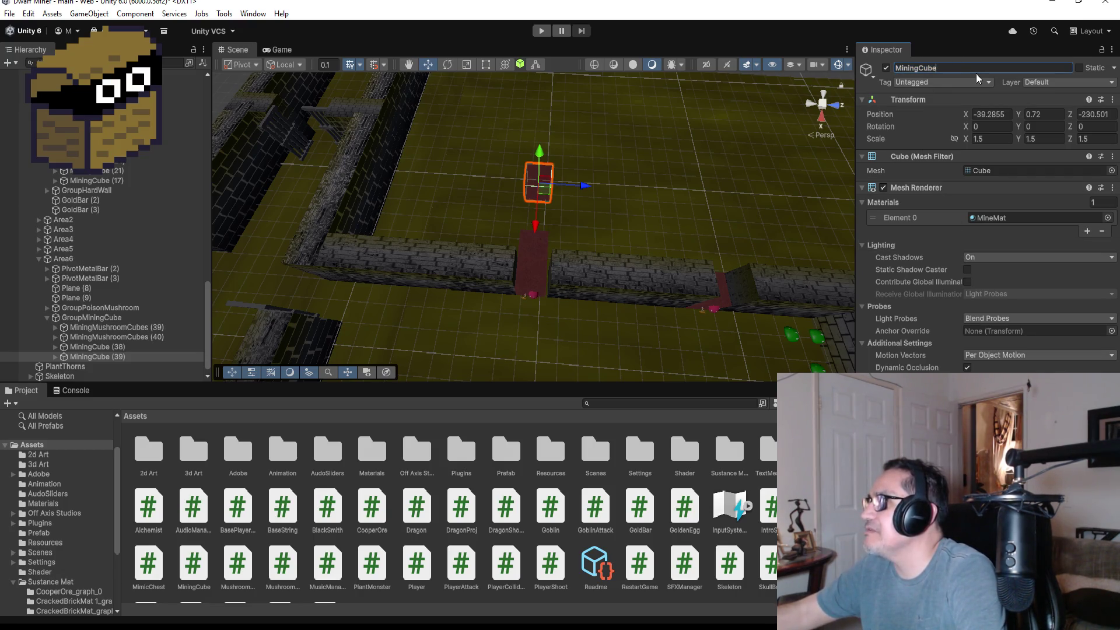
key(Home)
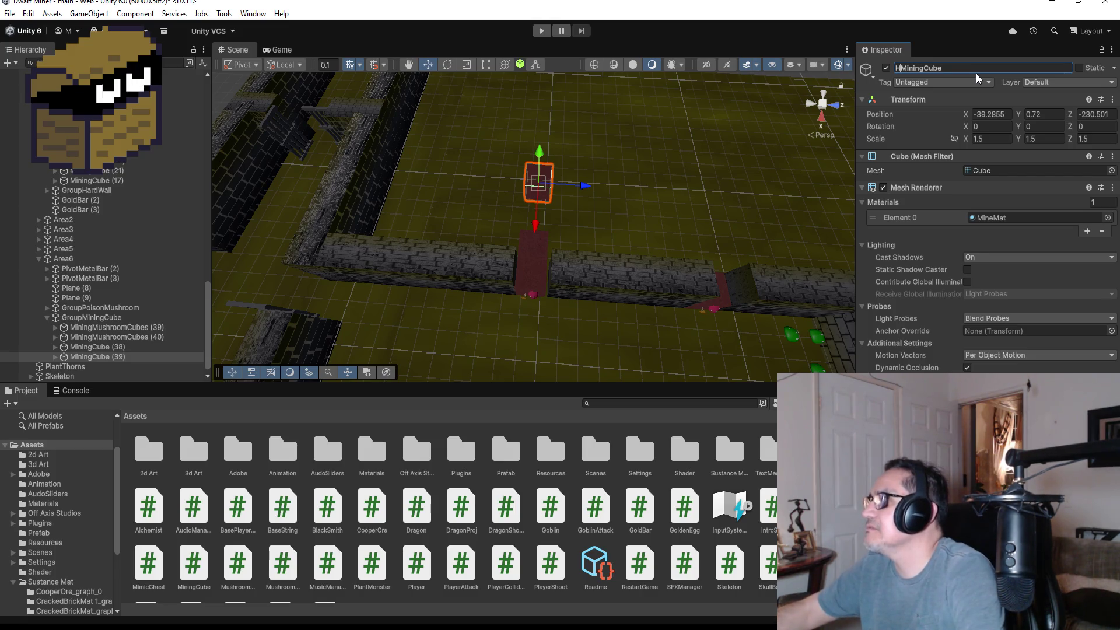
text(H)
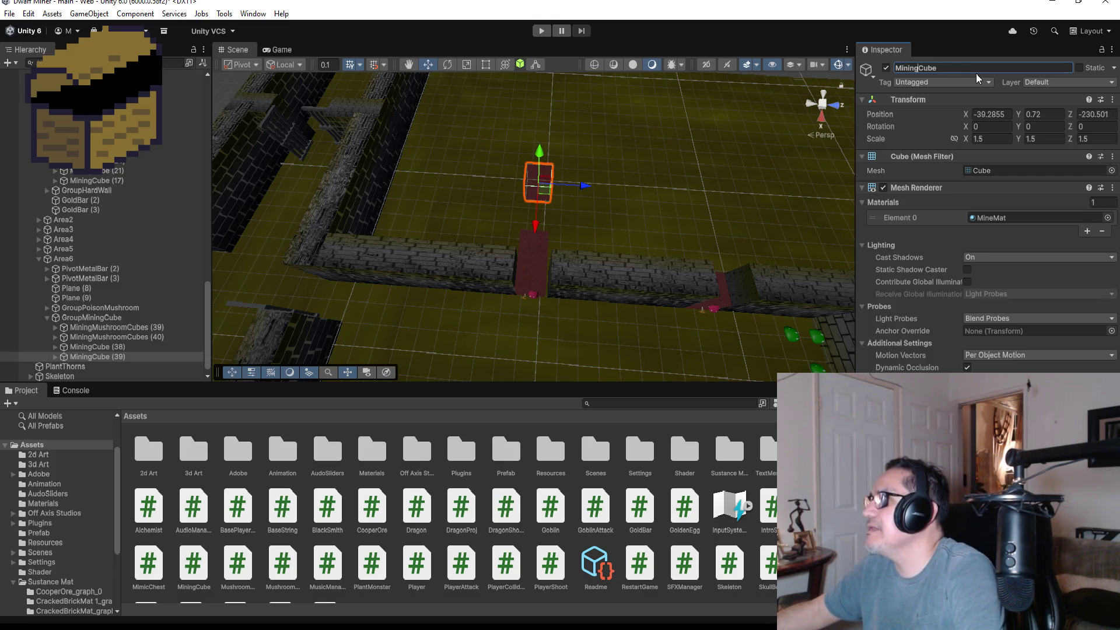
key(BackSpace)
key(BackSpace)
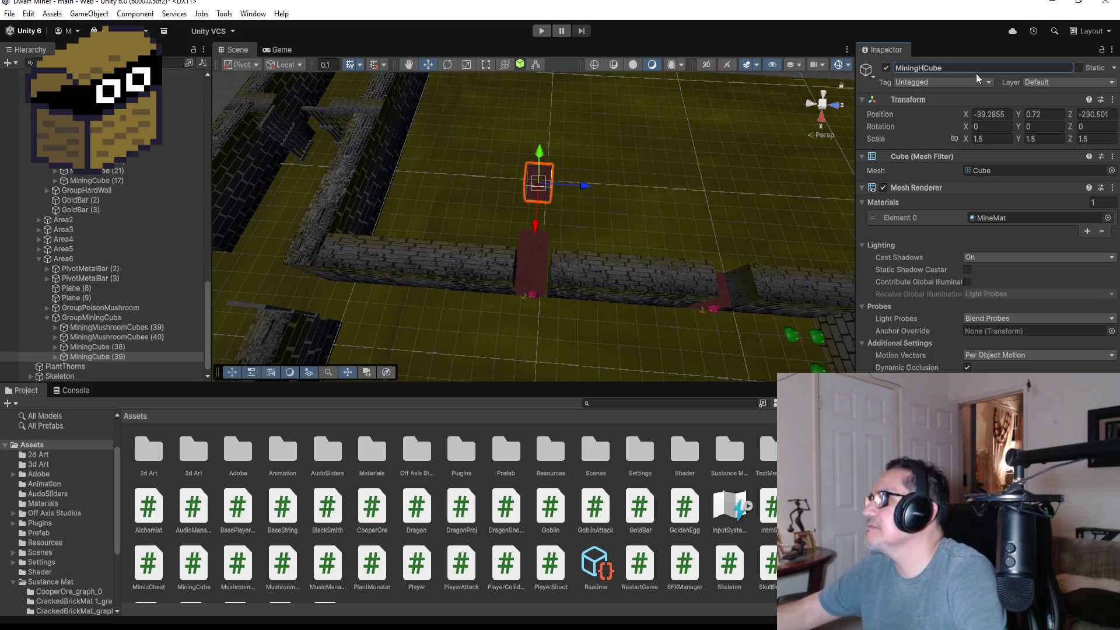
key(BackSpace)
key(BackSpace)
text(ard)
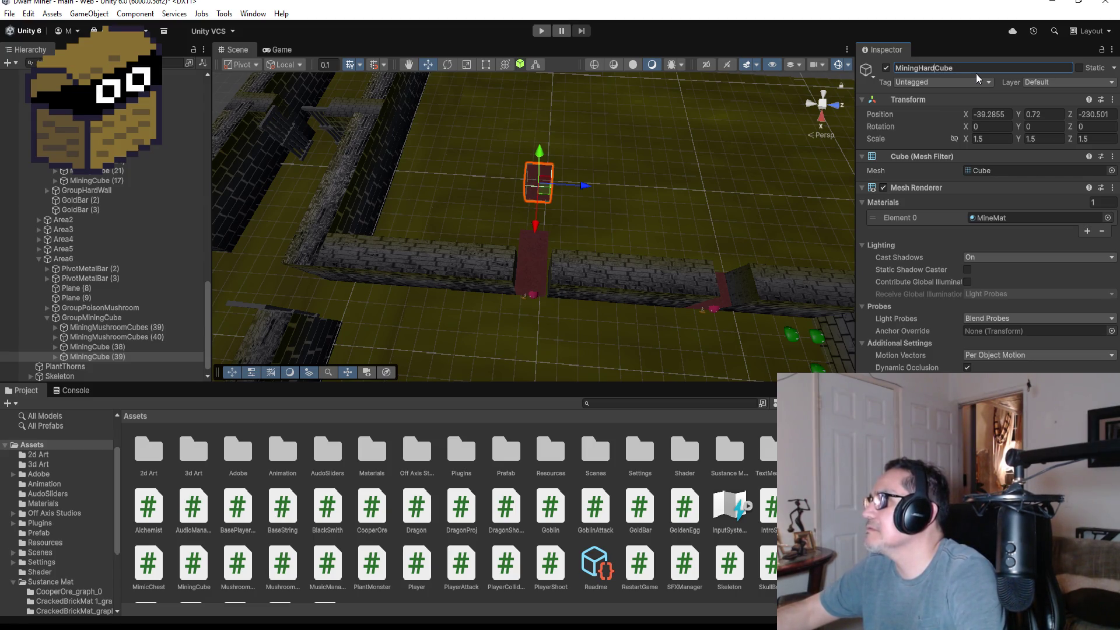
key(Return)
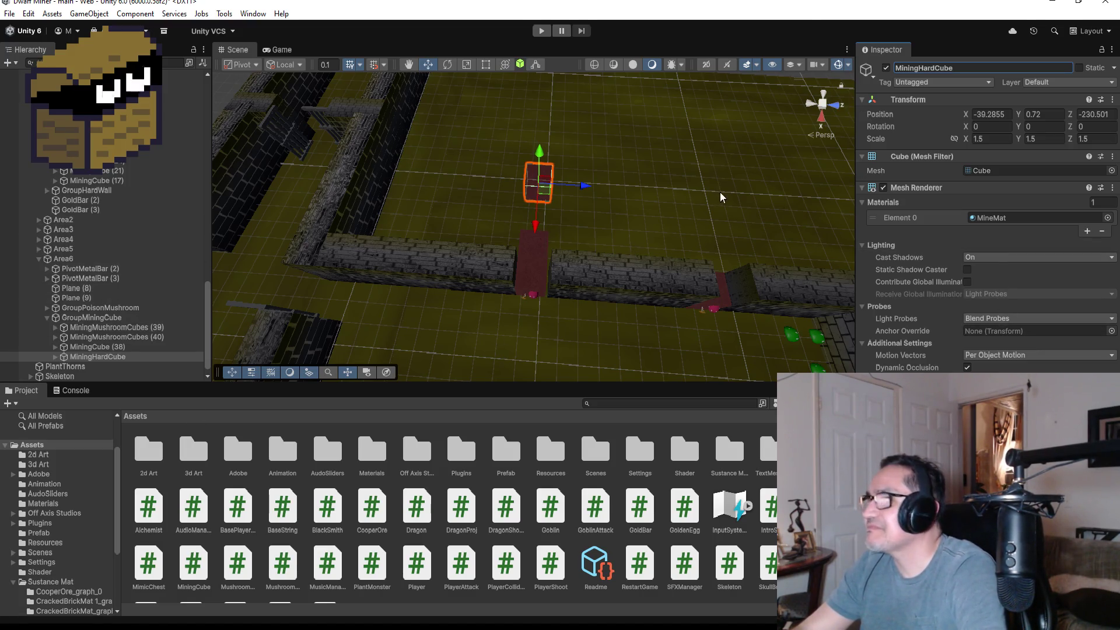
key(f)
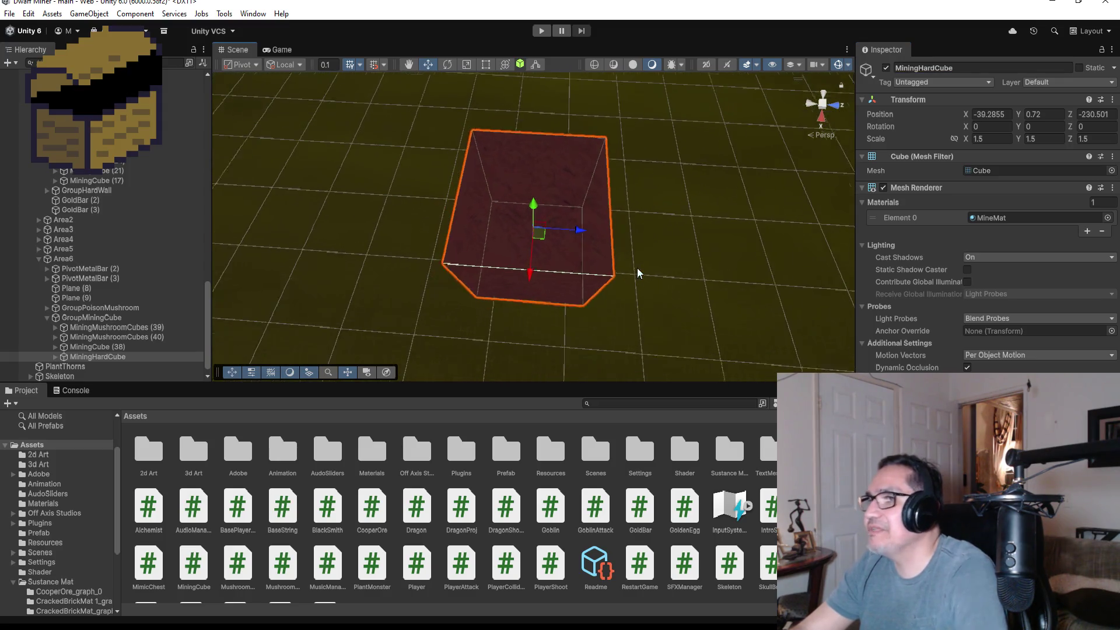
mouse_move(622, 270)
alt+mouse_down()
mouse_move(654, 234)
mouse_move(750, 168)
mouse_move(605, 173)
alt+mouse_up()
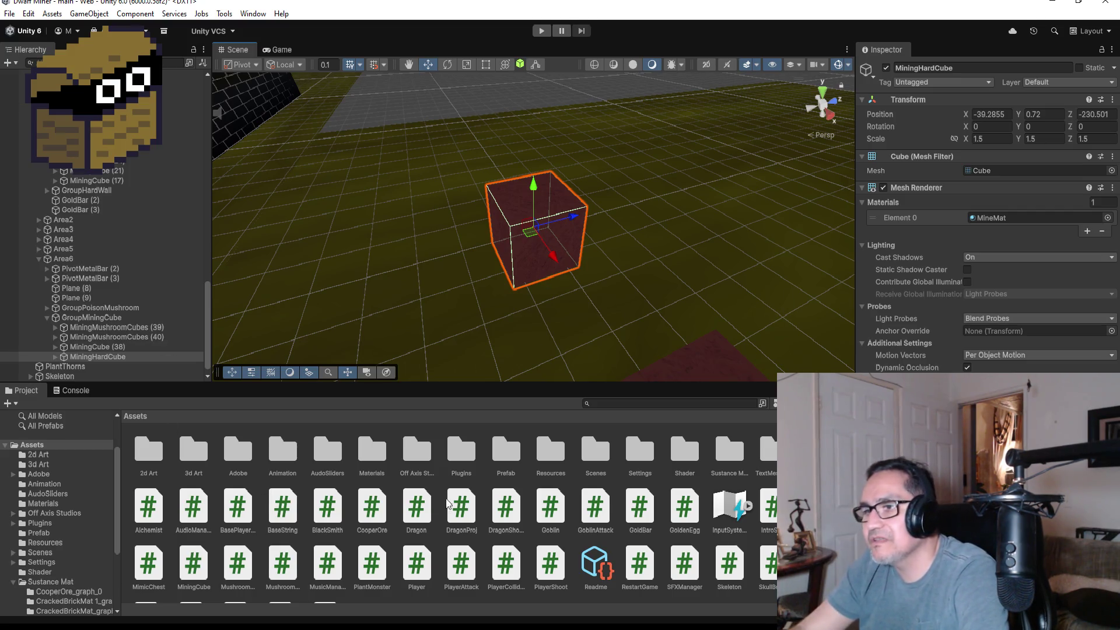
Navigate Plugins > Off Axis Studios > Materials in the Project window
click(479, 469)
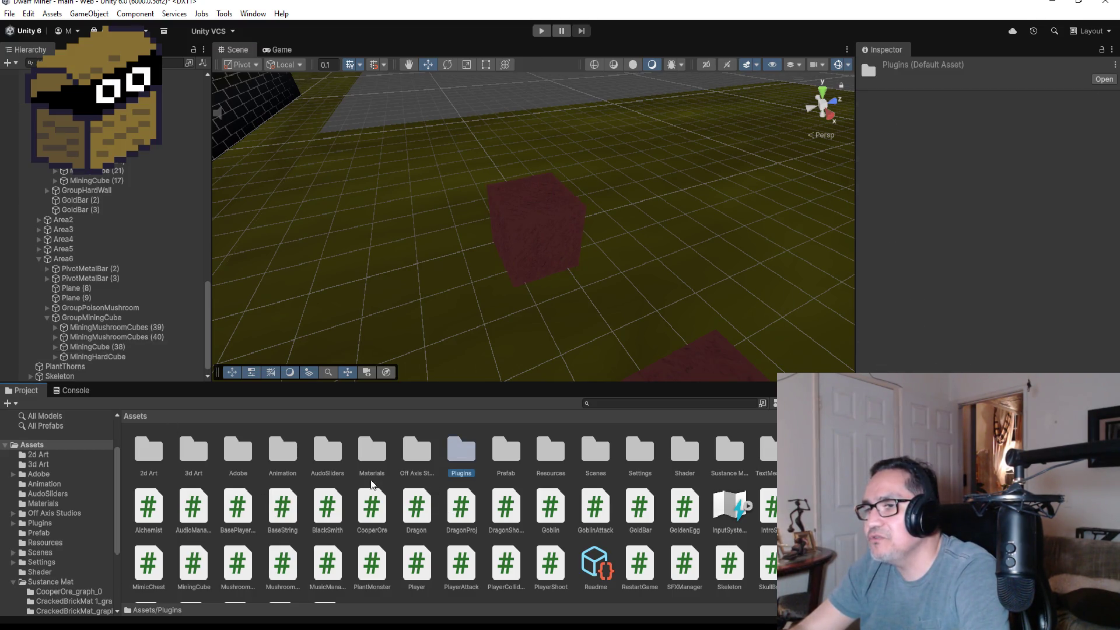
click(419, 452)
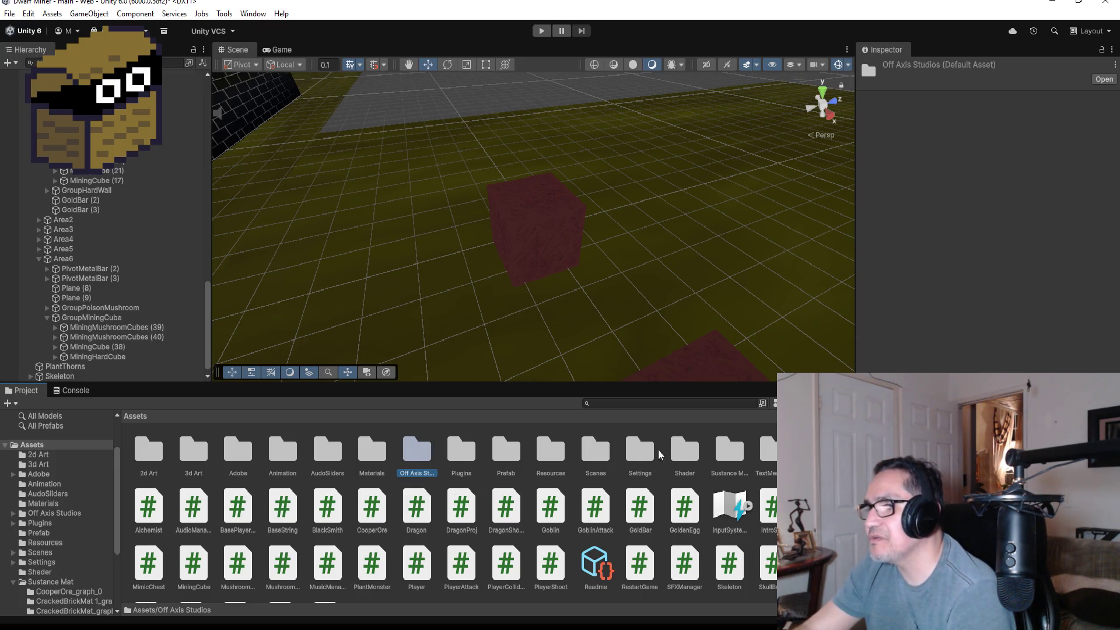
click(374, 456)
double_click(374, 456)
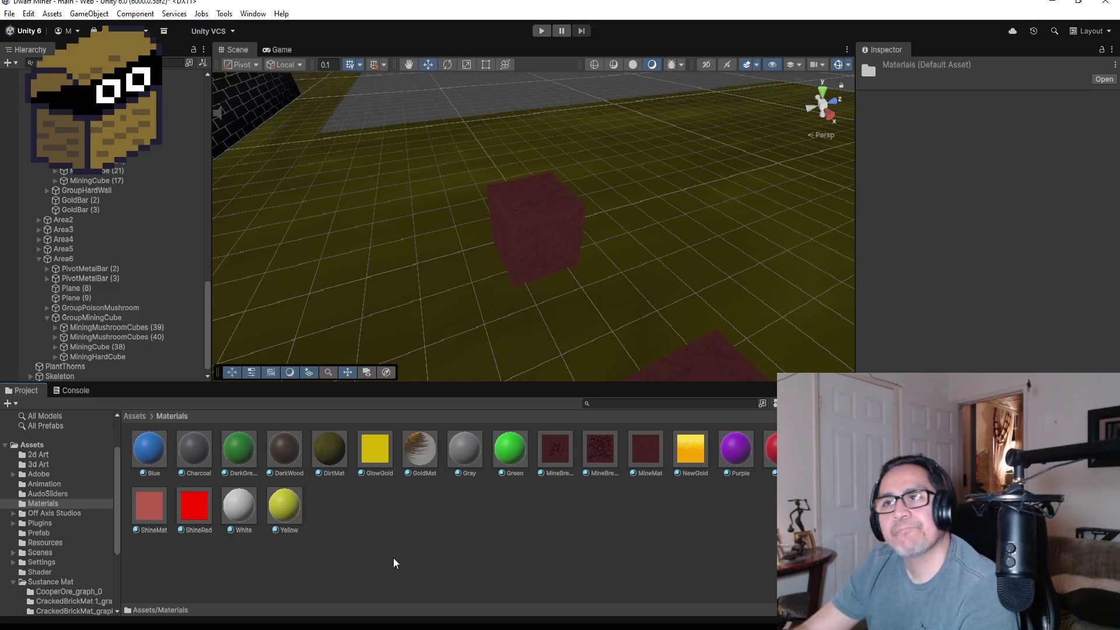
scroll(520, 207, down, 2)
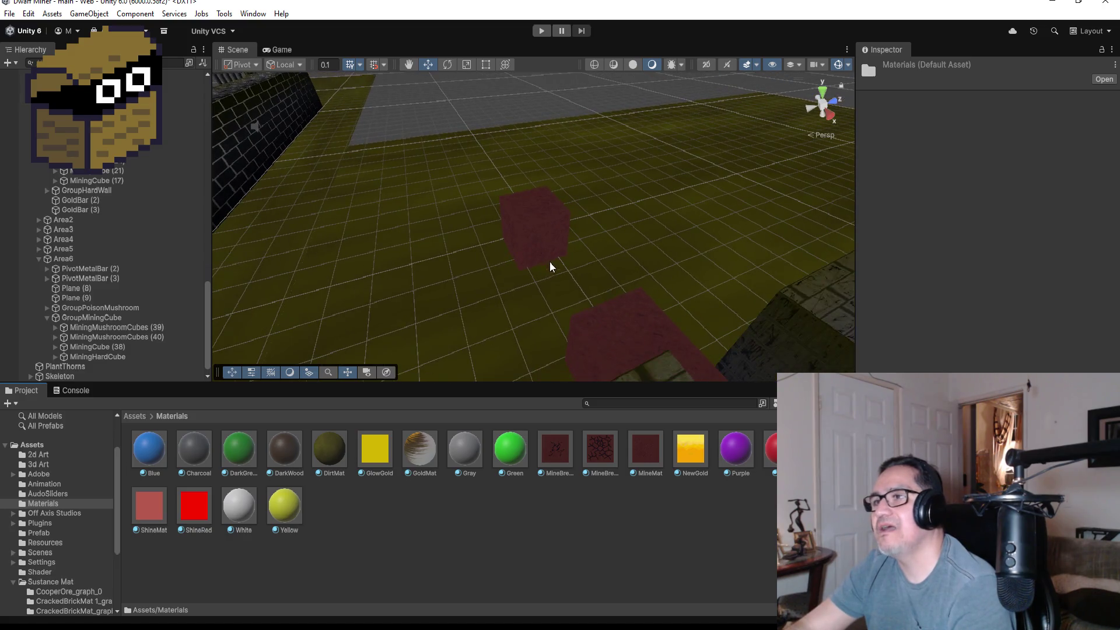
scroll(549, 261, up, 4)
Select MiningHardCube in the scene and inspect the MineBreak2 material
click(543, 250)
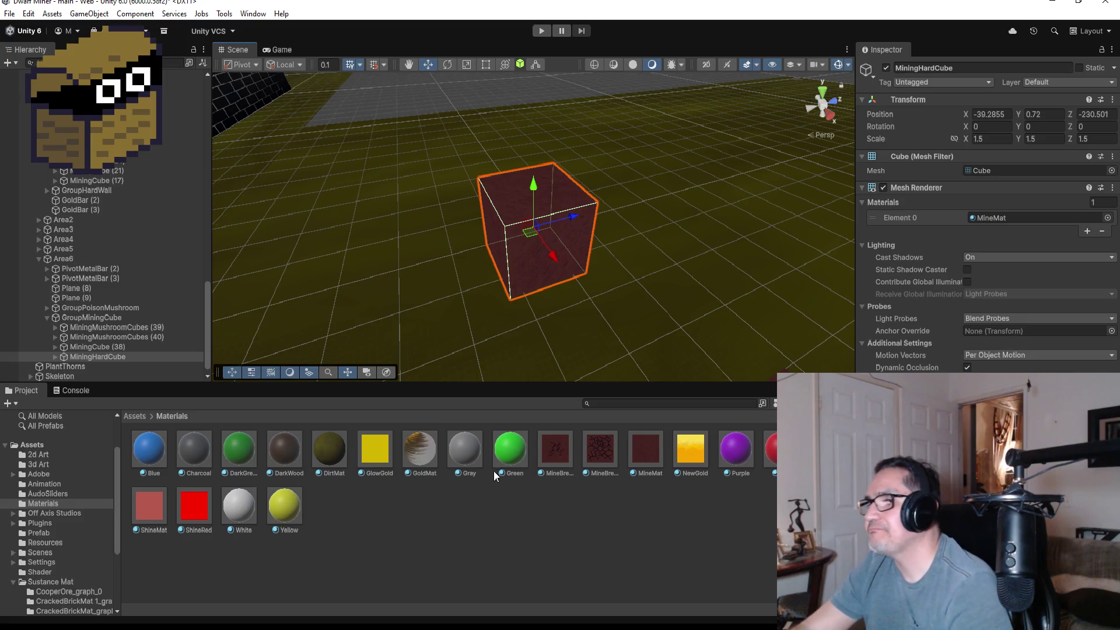
scroll(562, 249, up, 2)
scroll(562, 249, up, 1)
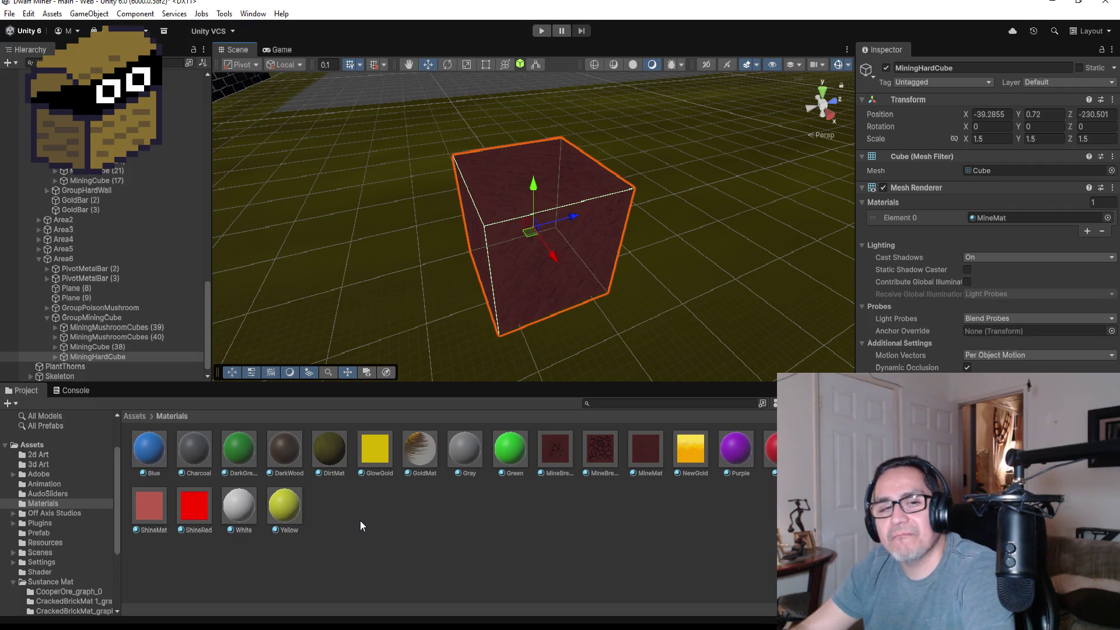
click(555, 451)
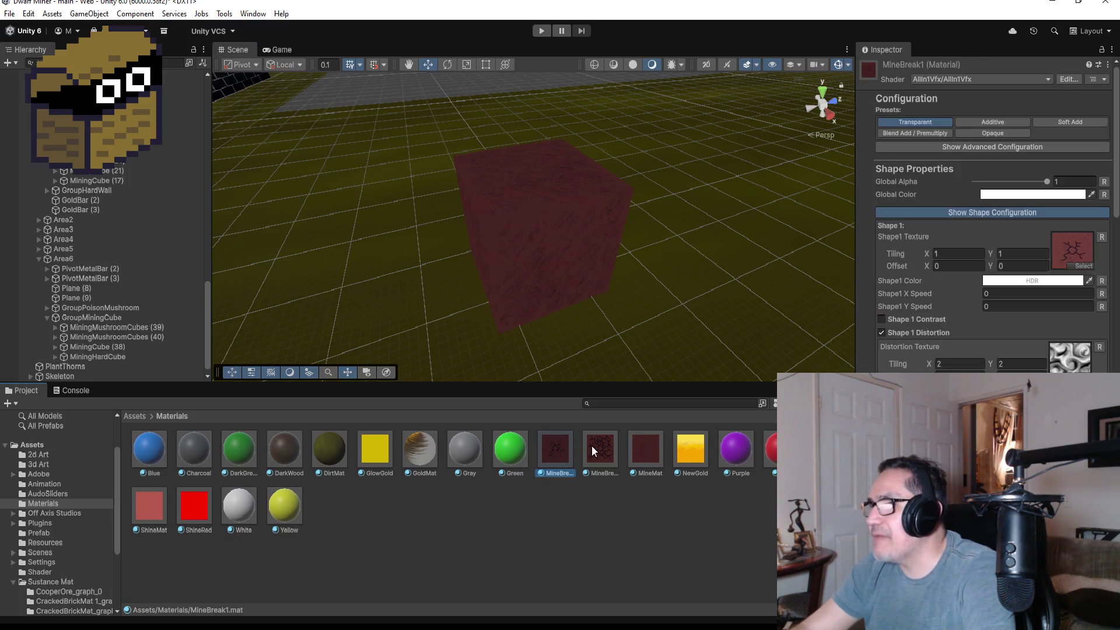
Compare the MineMat, MineBreak2 and MineBreak1 materials in the Inspector, then minimize Unity
click(658, 449)
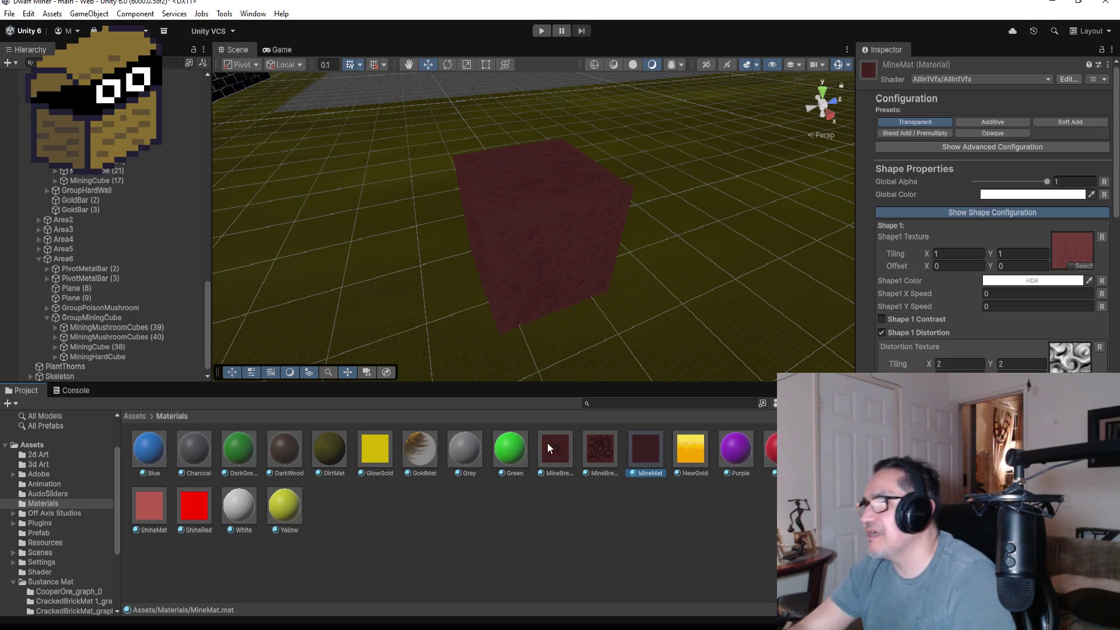
click(548, 445)
click(596, 458)
click(670, 452)
click(642, 455)
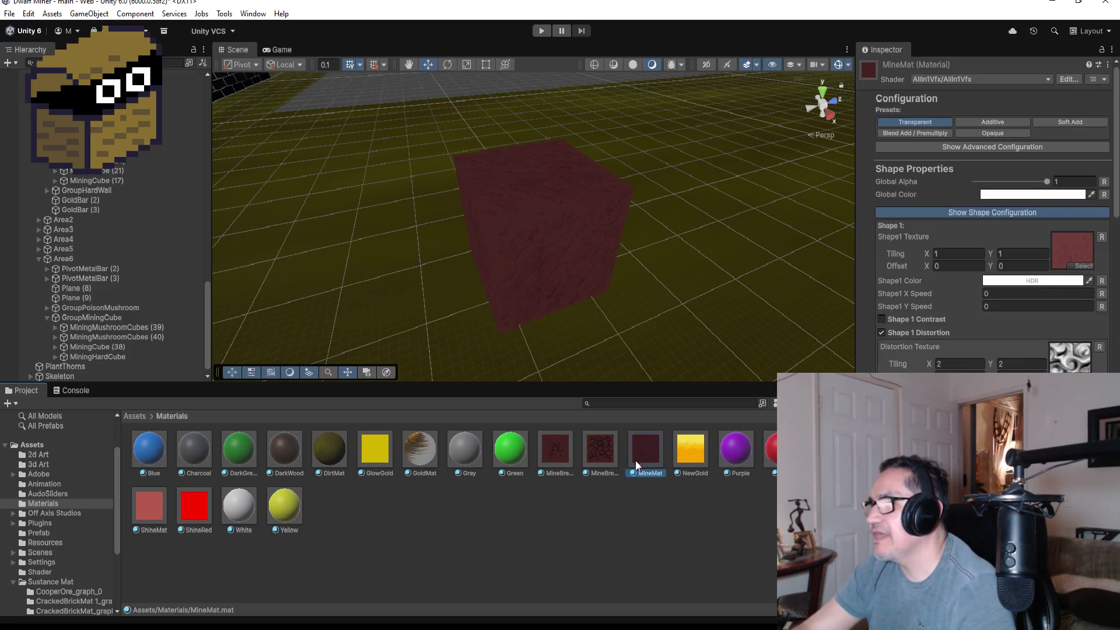
click(601, 457)
click(647, 450)
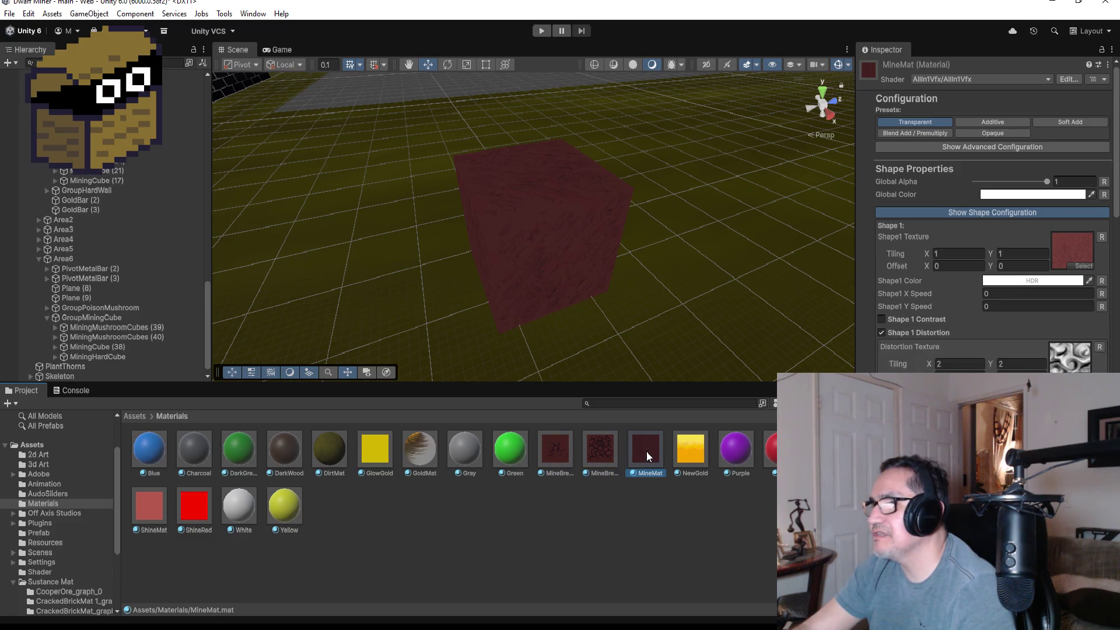
click(555, 450)
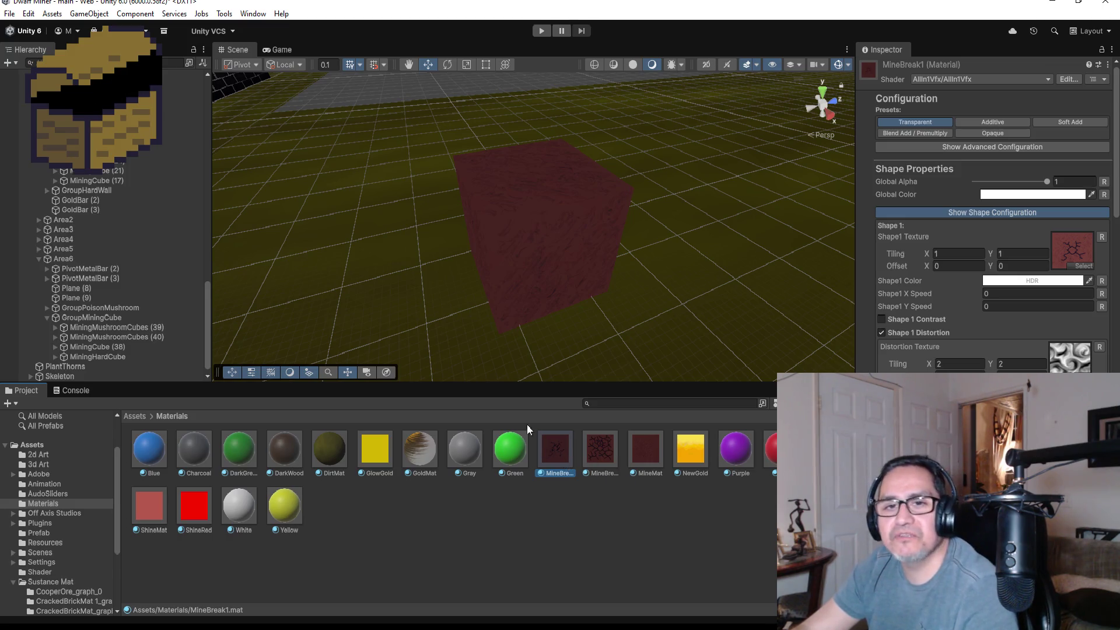
click(1044, 7)
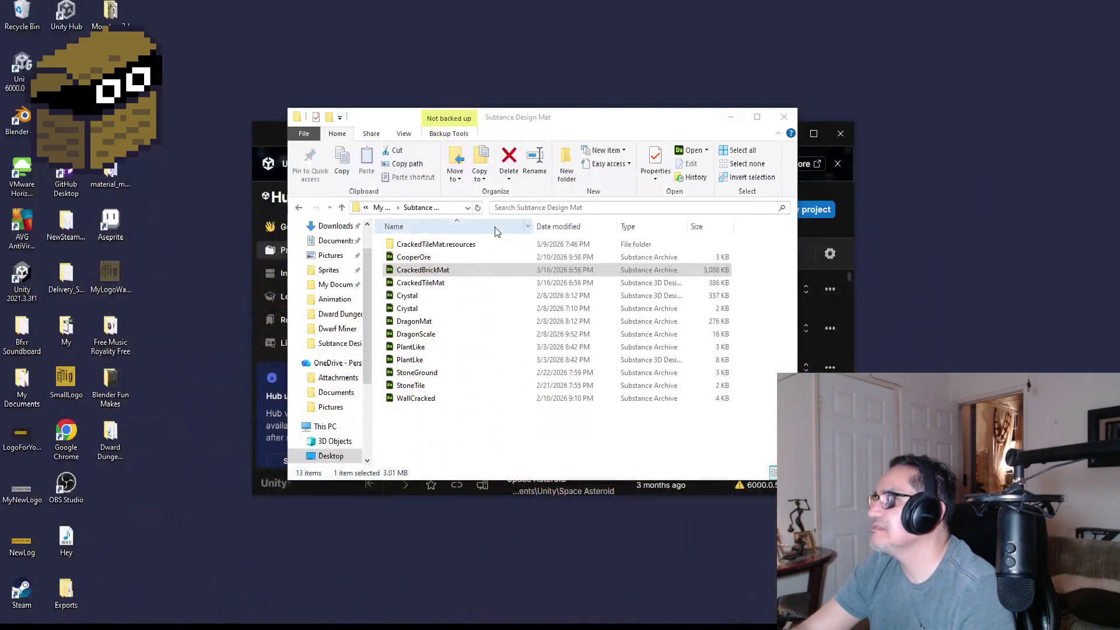
Launch Aseprite and dismiss the New Sprite dialog
double_click(127, 219)
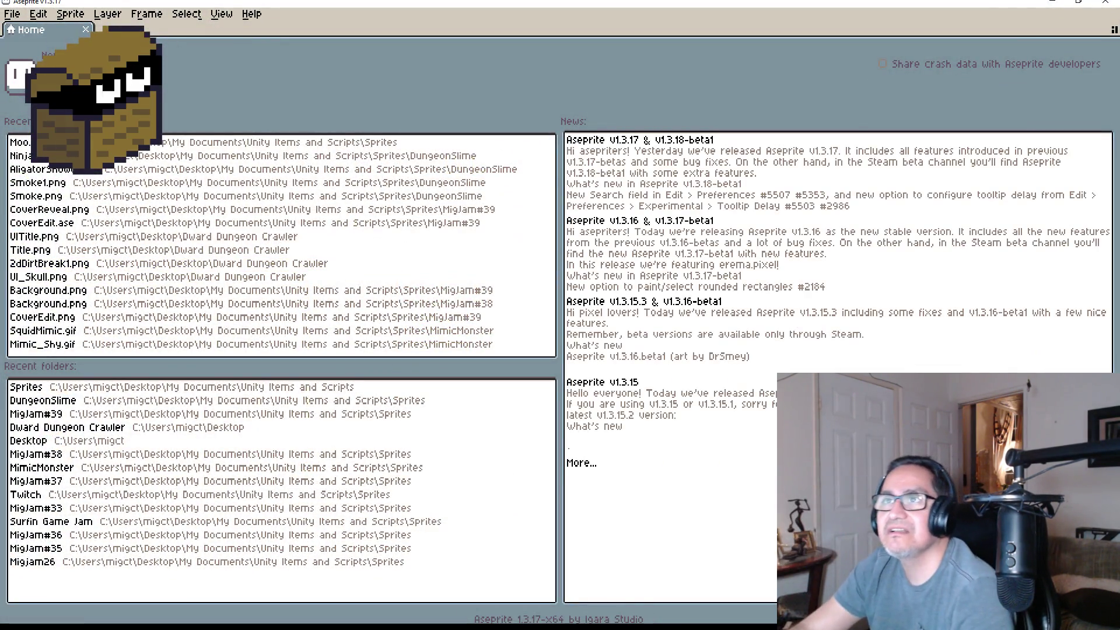
click(12, 13)
click(35, 27)
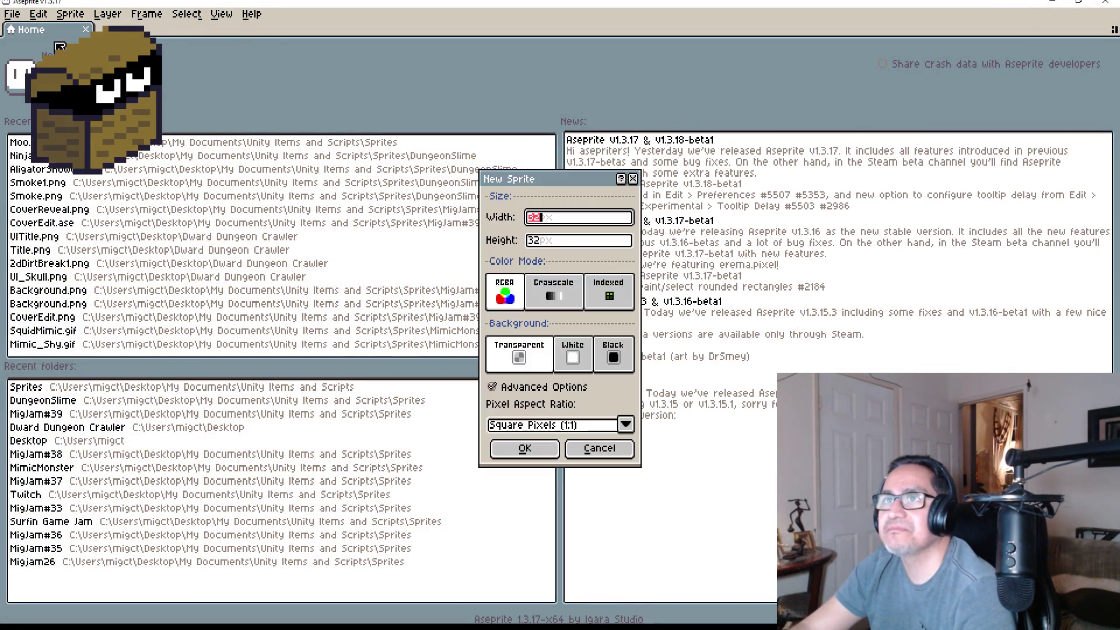
click(600, 447)
Open 2dDirtBreak1.png from the Desktop's Dward Dungeon Crawler folder
click(20, 17)
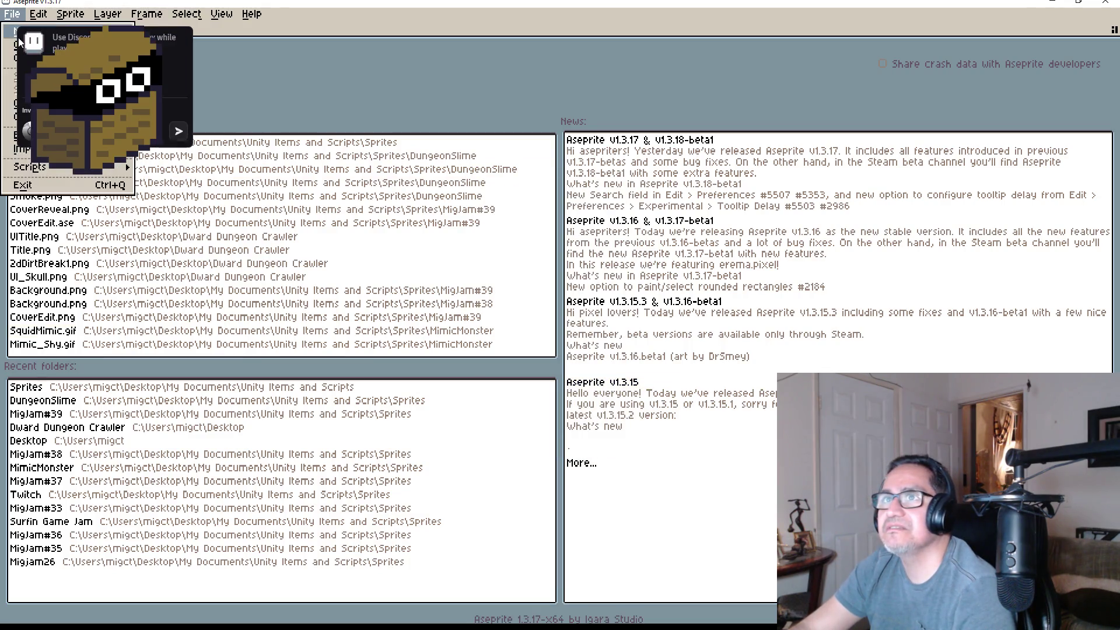
click(35, 40)
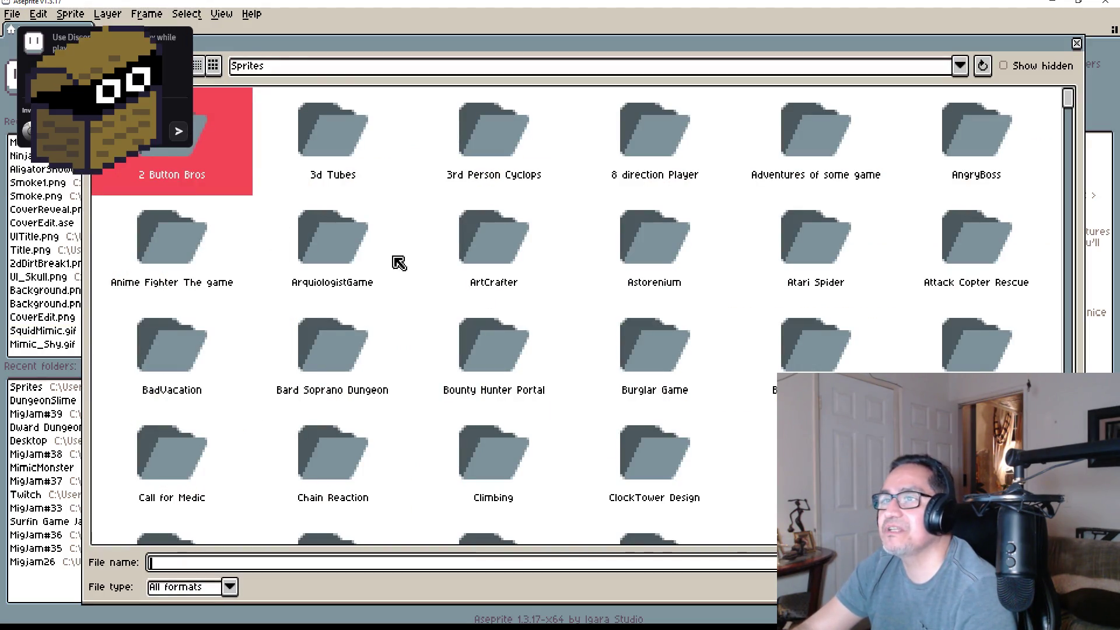
click(337, 66)
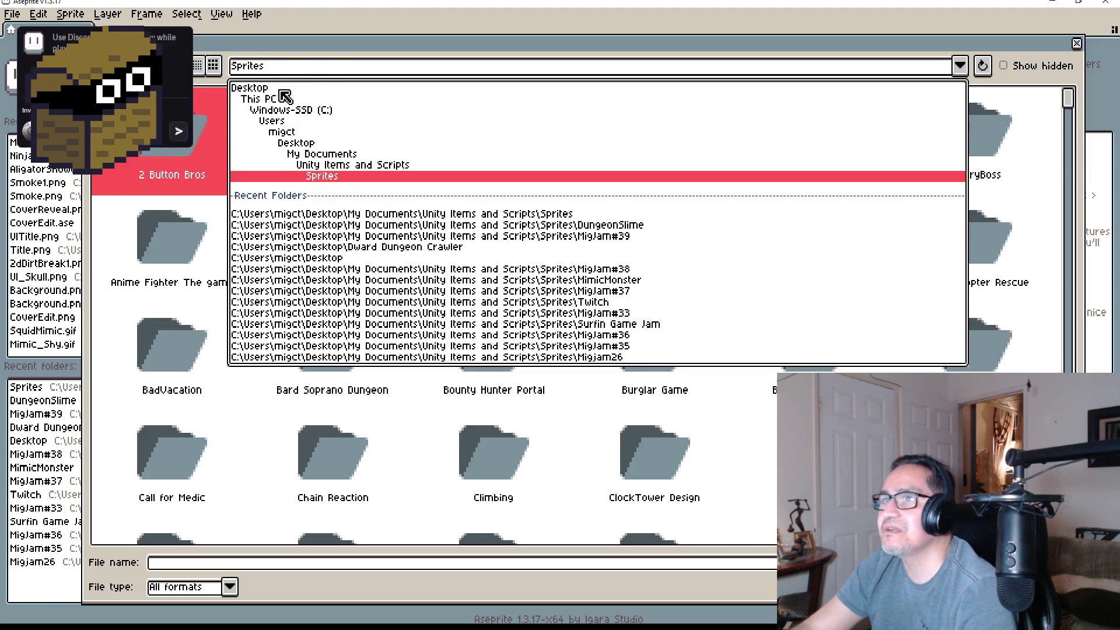
click(251, 88)
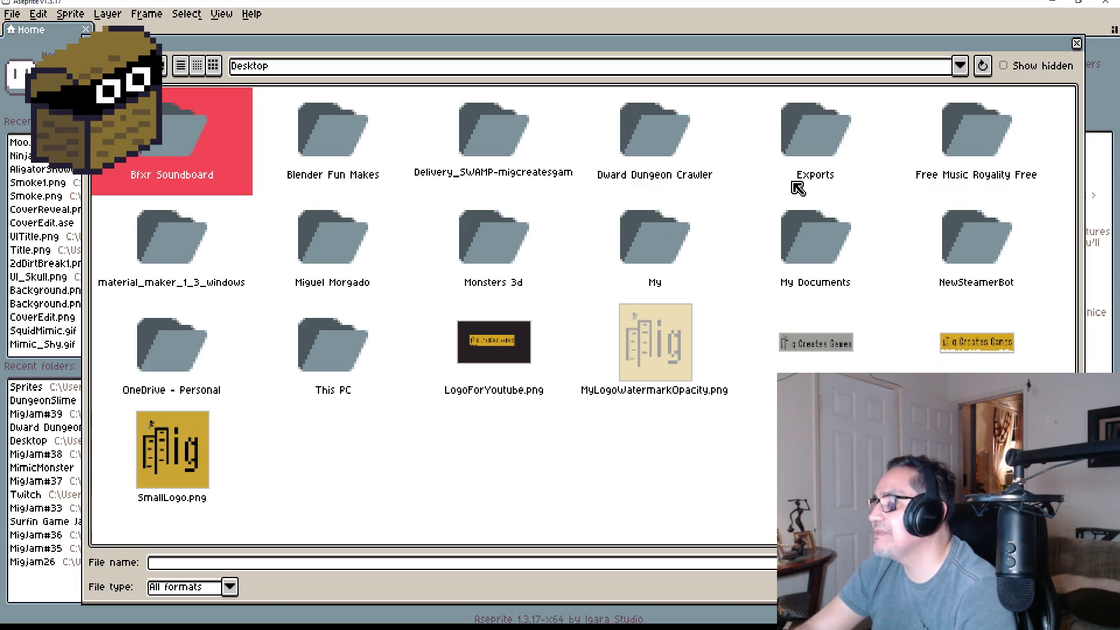
double_click(671, 146)
double_click(176, 144)
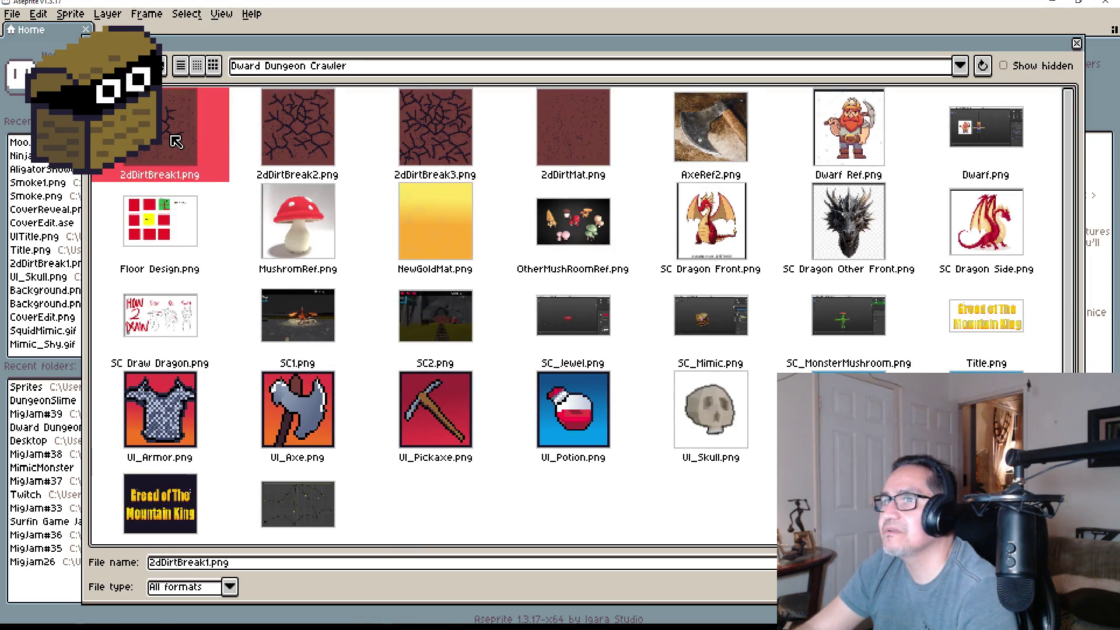
Fit the 100×100 dirt tile in view and step through its three crack frames
scroll(703, 214, up, 4)
scroll(680, 200, down, 3)
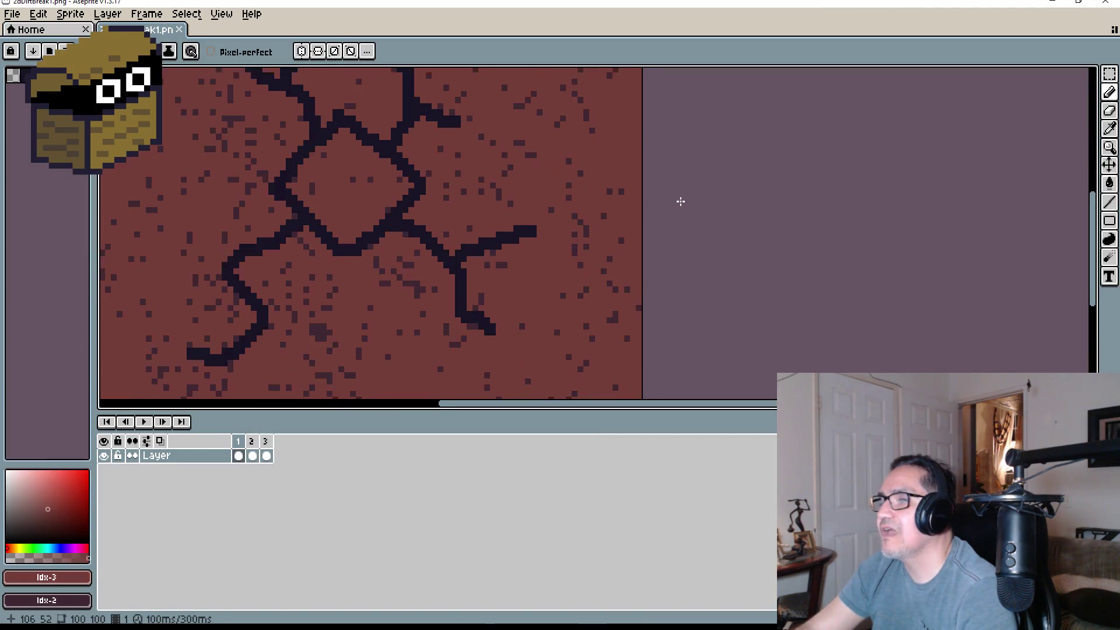
drag(670, 213, 610, 233)
scroll(612, 244, down, 3)
scroll(612, 244, up, 4)
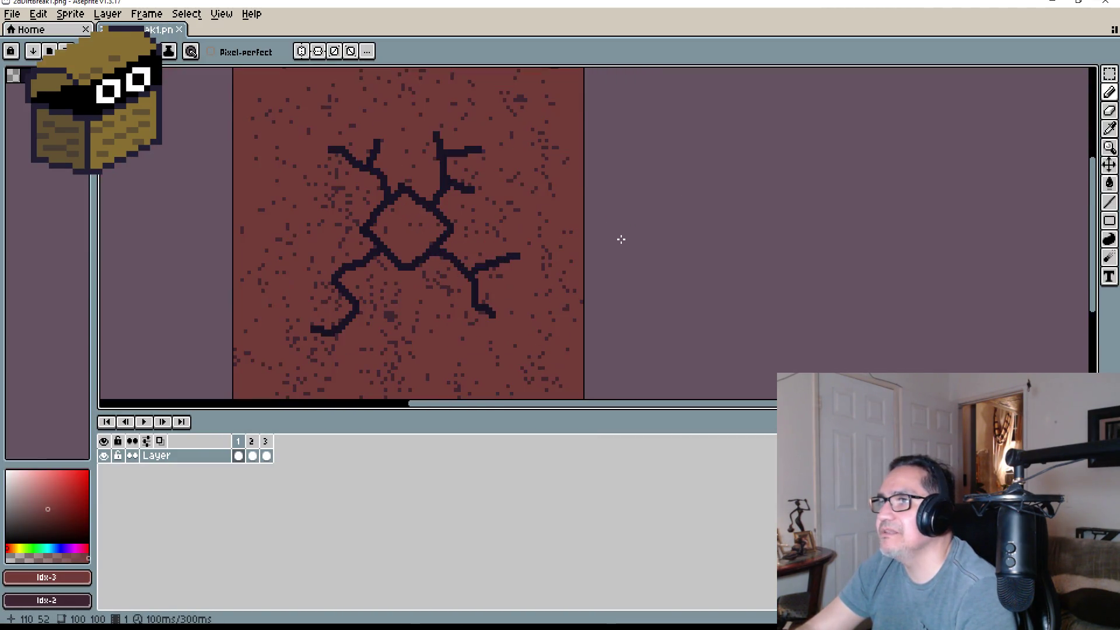
scroll(619, 242, down, 2)
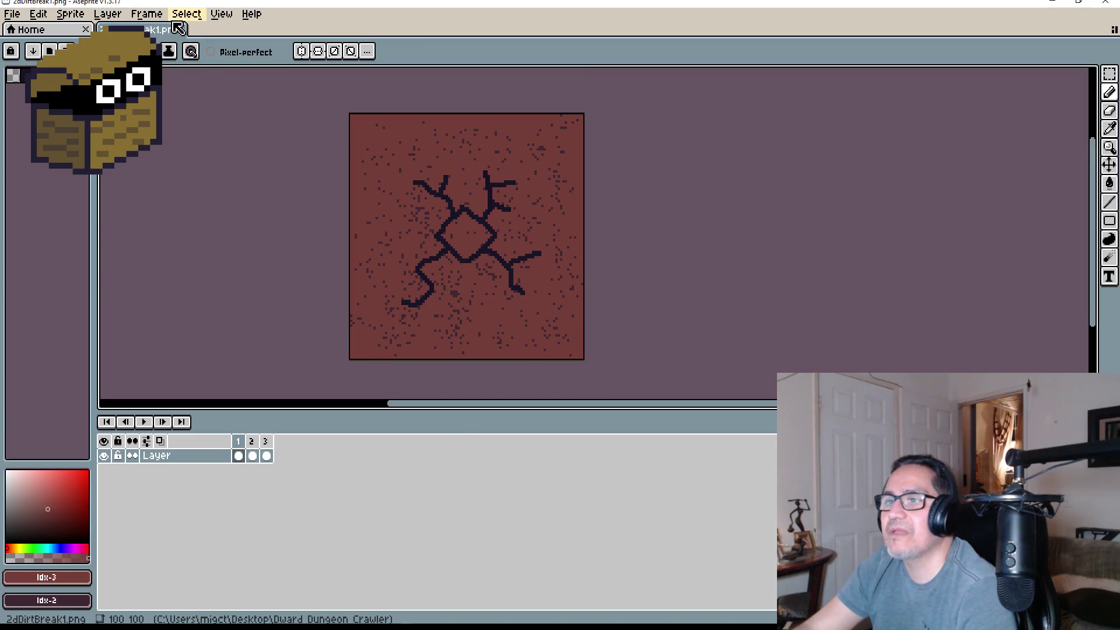
click(204, 19)
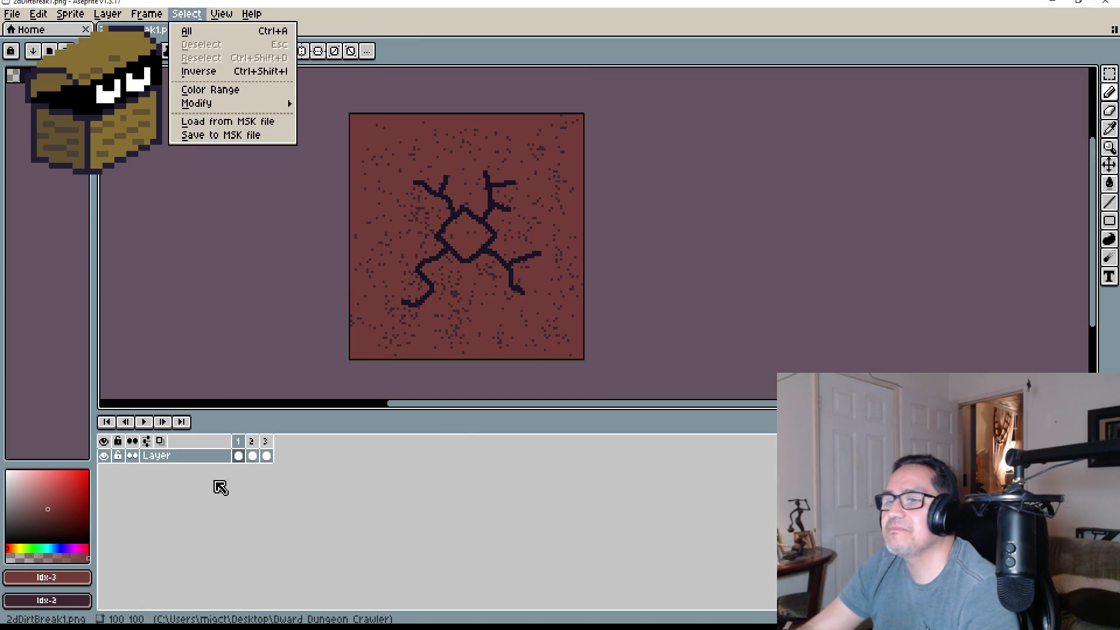
click(263, 447)
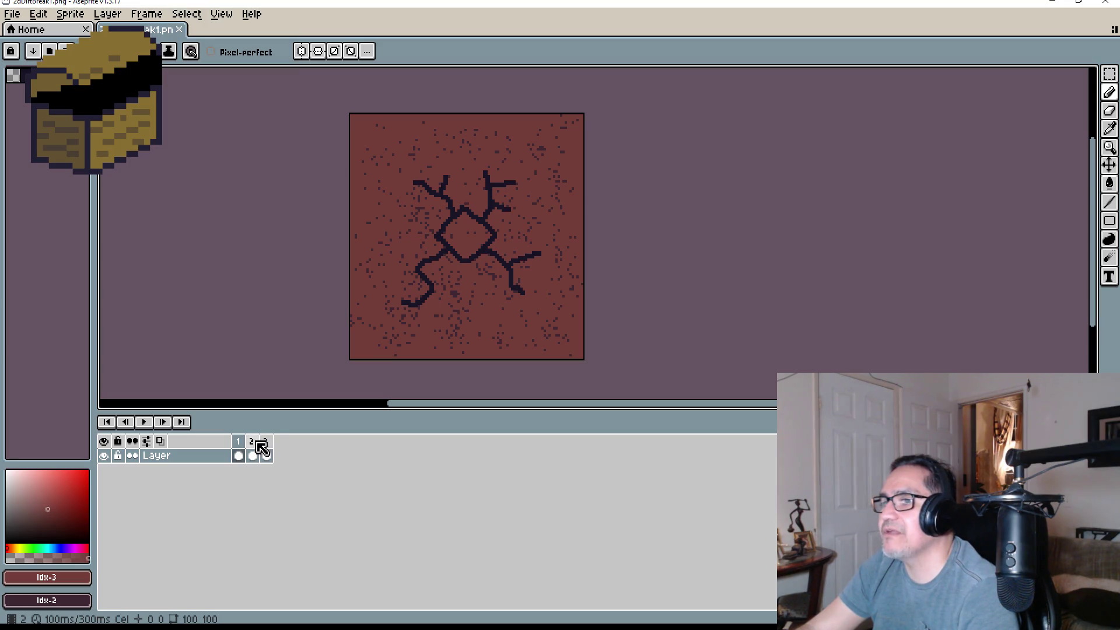
click(252, 445)
click(266, 449)
key(Right)
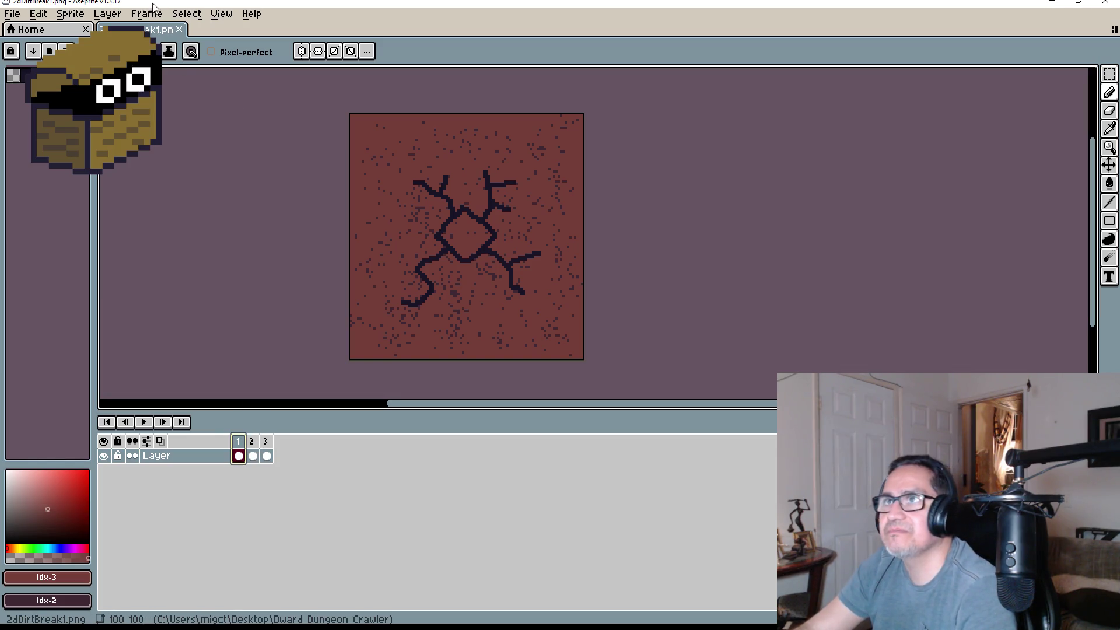
Check and cancel the Canvas Size dialog, then start a new sprite with File > New
click(108, 13)
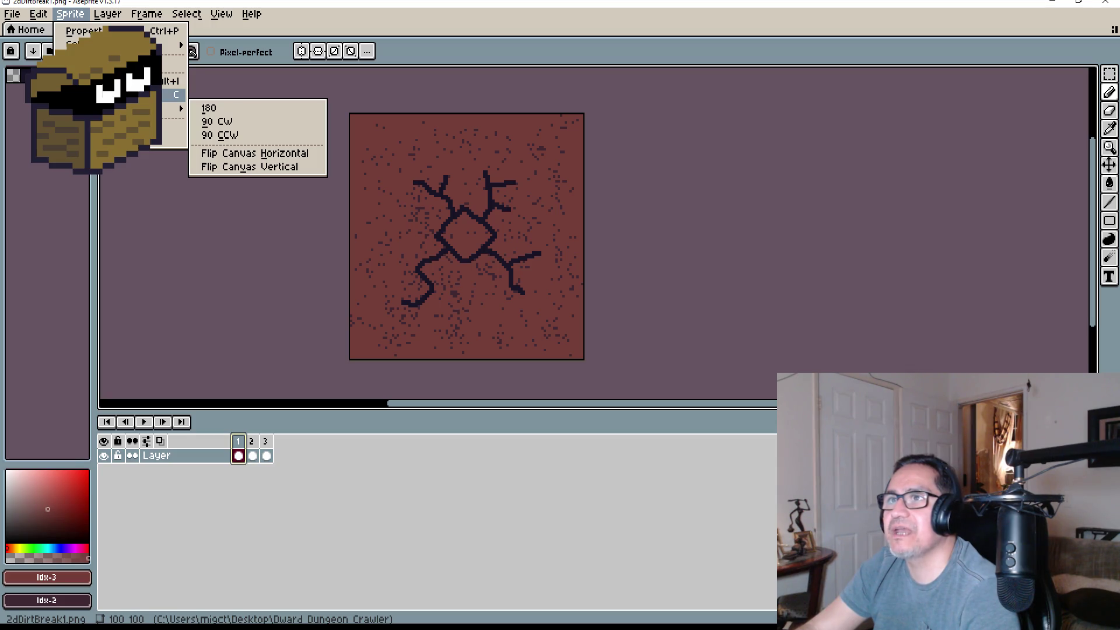
click(169, 94)
click(855, 321)
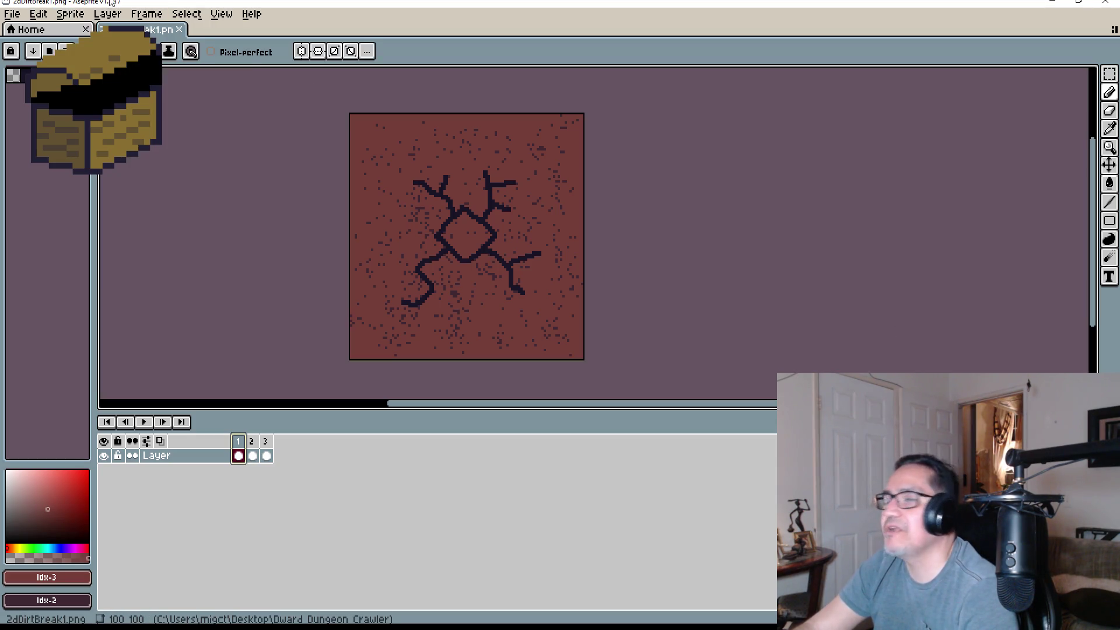
click(12, 13)
click(32, 36)
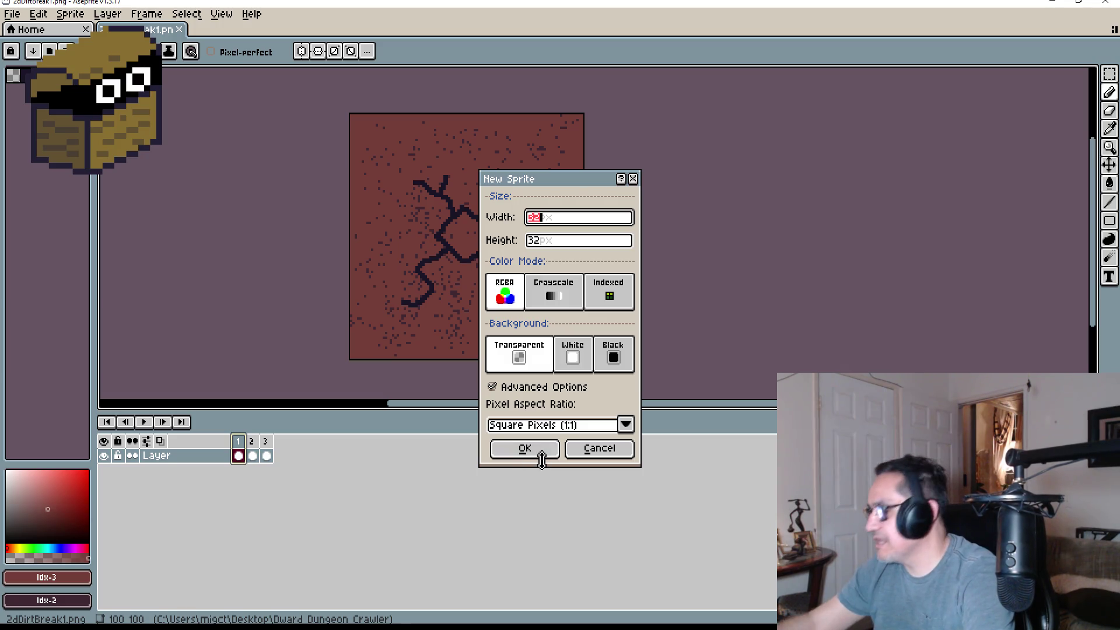
Create a new 100×100 sprite and fill its canvas with dark blue
text(100)
key(Tab)
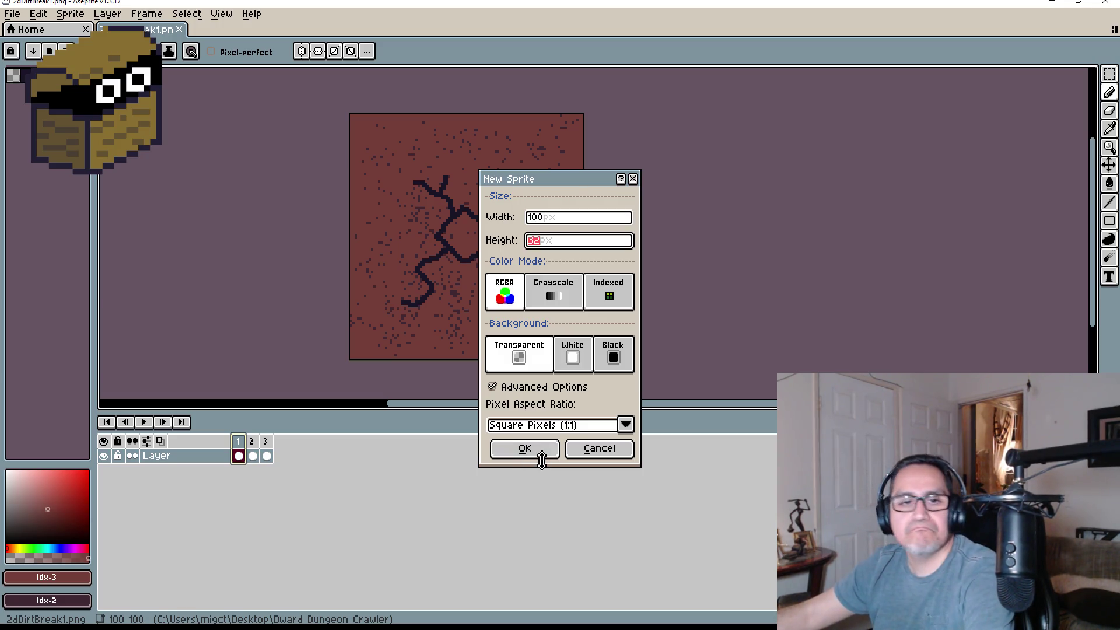
text(0)
key(Return)
scroll(720, 177, up, 4)
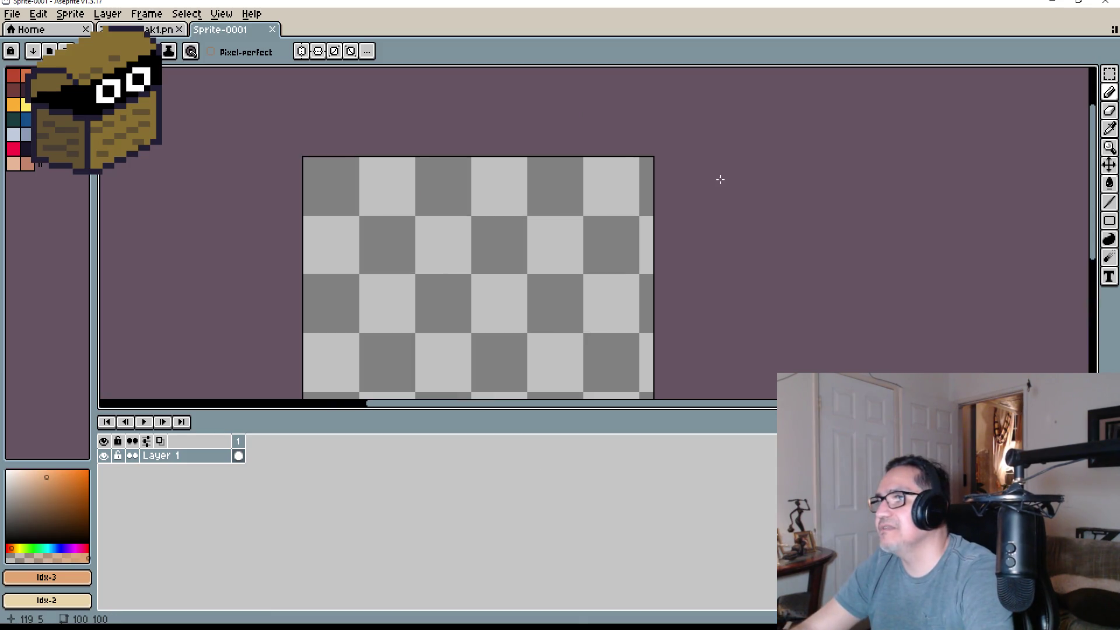
scroll(616, 193, down, 2)
drag(612, 198, 580, 222)
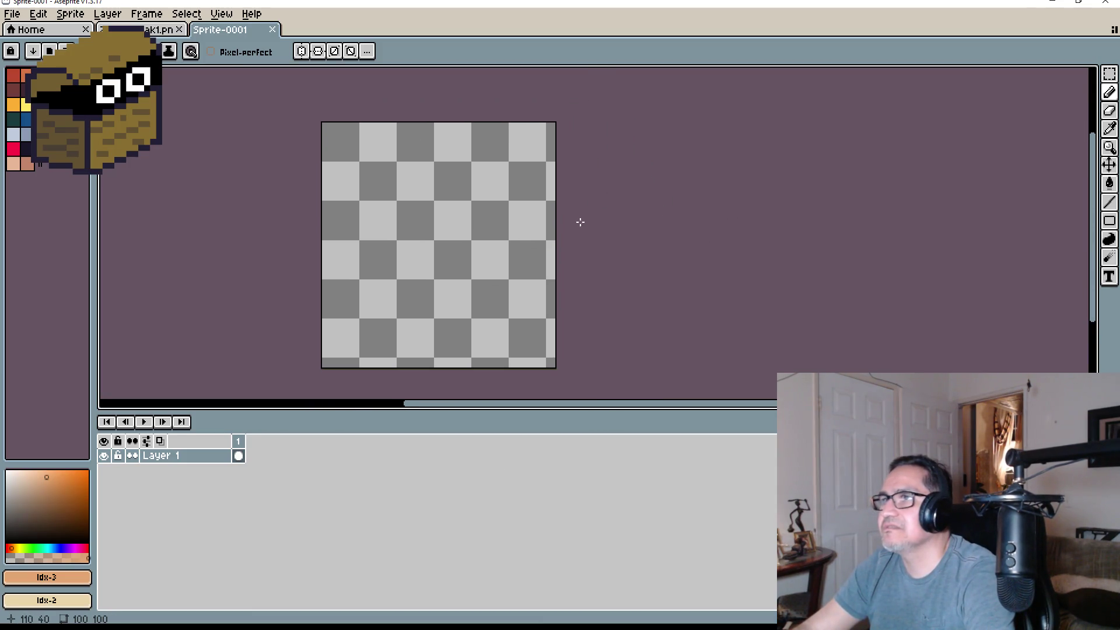
click(66, 119)
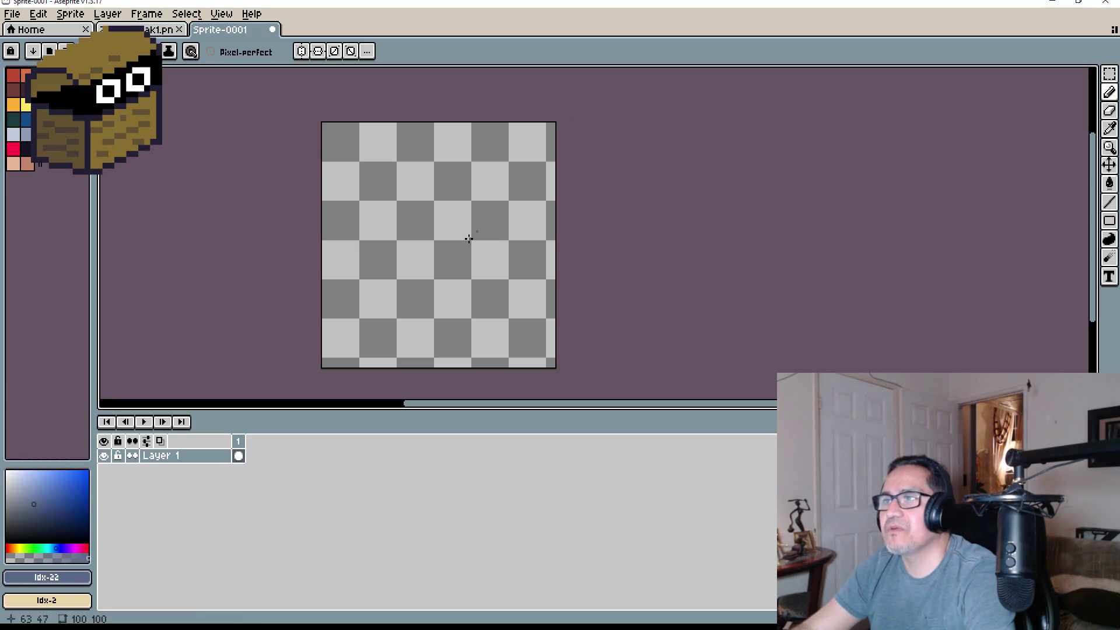
key(g)
click(440, 204)
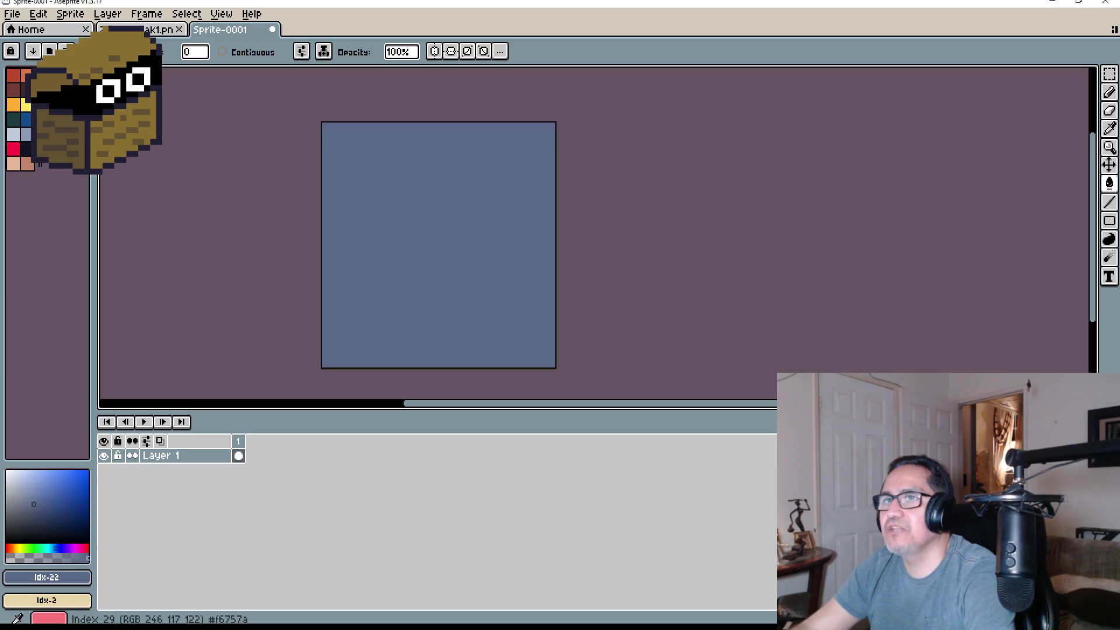
Set grey-blue as the second colour and shade the canvas with a vertical dark-to-light gradient
right_click(27, 137)
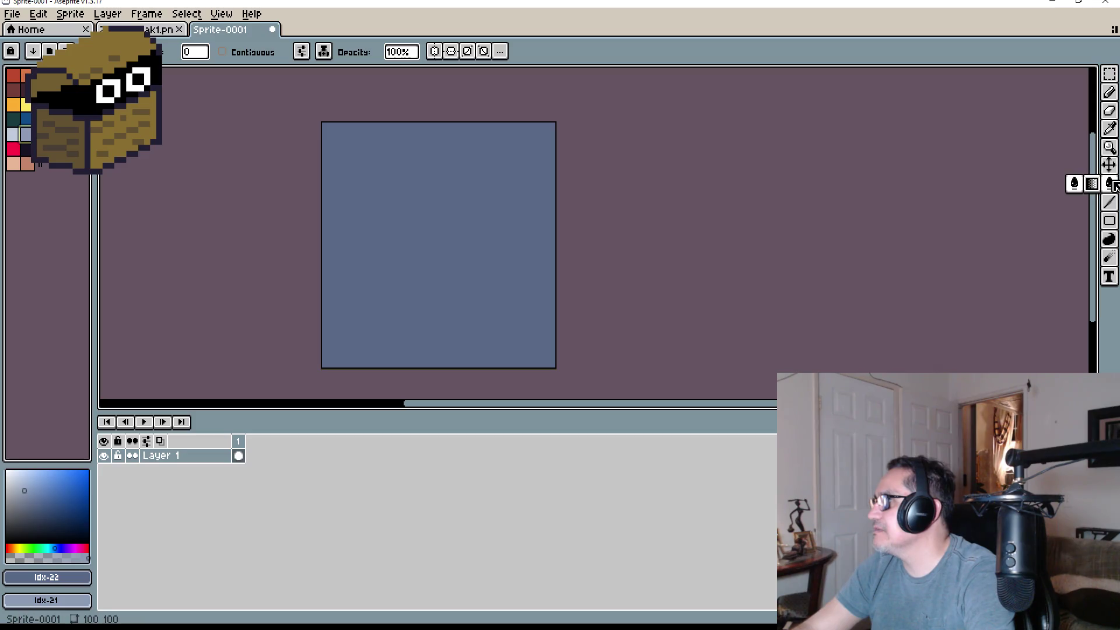
click(1099, 184)
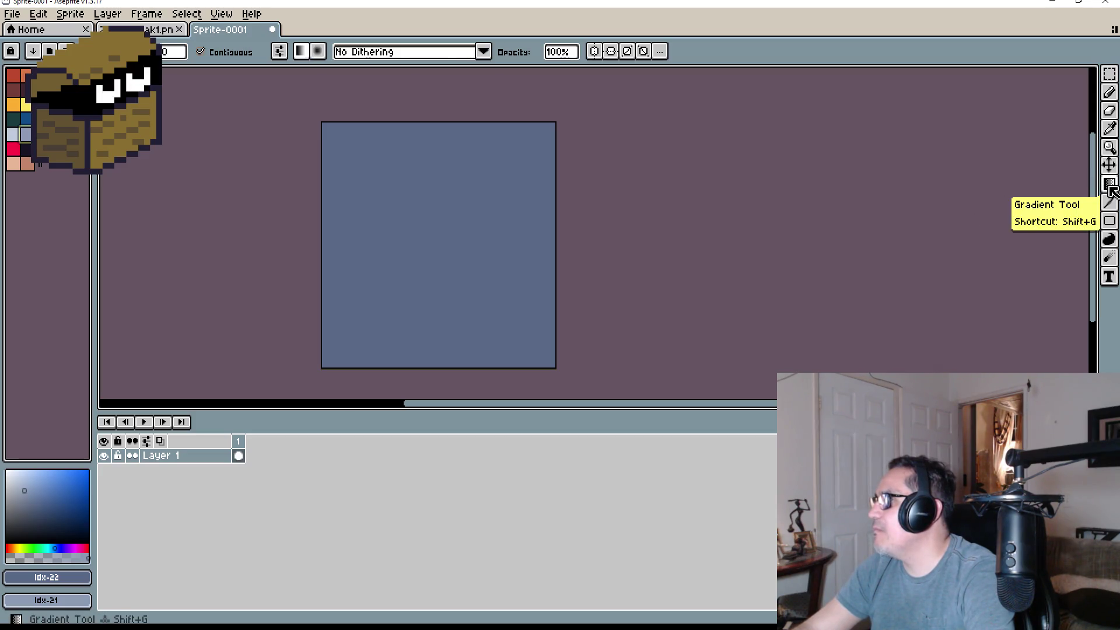
click(325, 62)
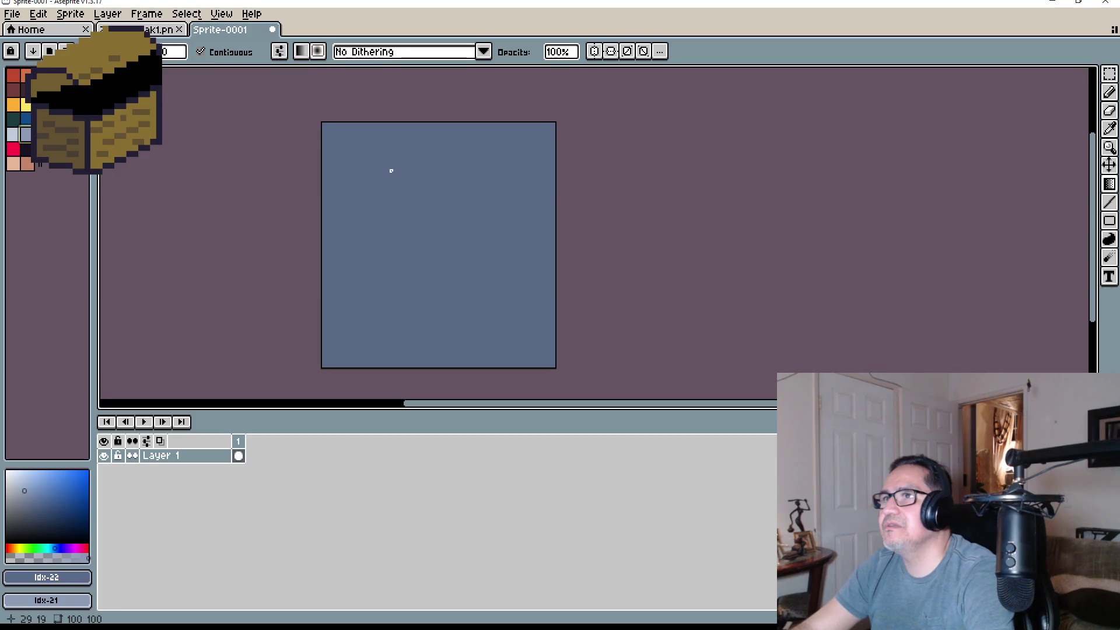
mouse_move(383, 165)
mouse_down()
mouse_move(498, 297)
mouse_move(555, 295)
mouse_up()
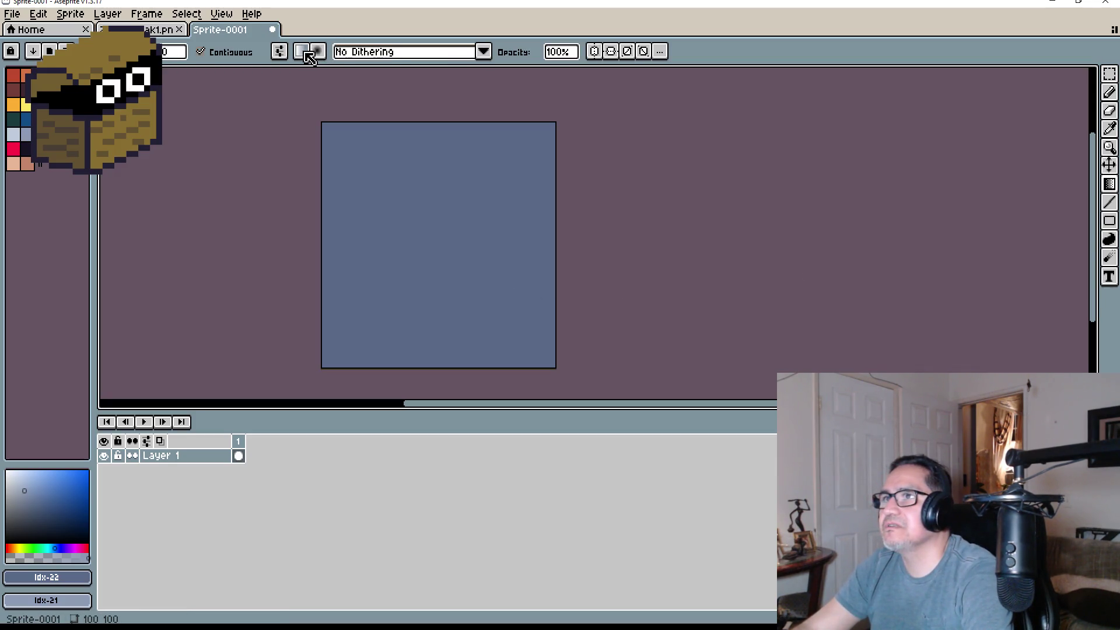
click(304, 52)
mouse_move(426, 146)
mouse_down()
mouse_move(445, 238)
mouse_move(433, 354)
mouse_up()
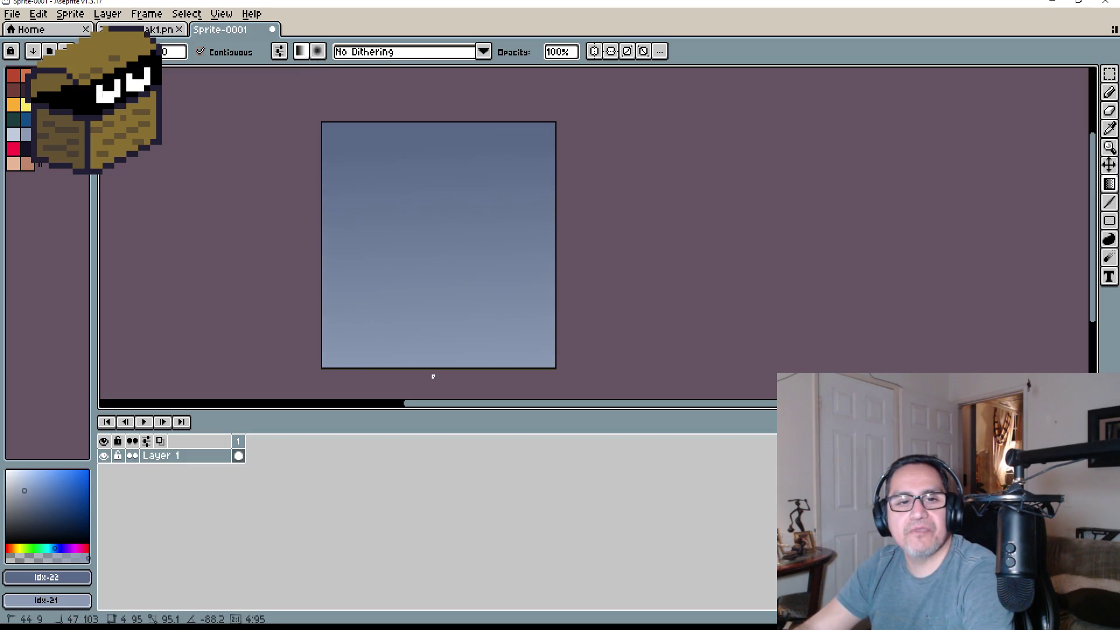
key(ctrl+z)
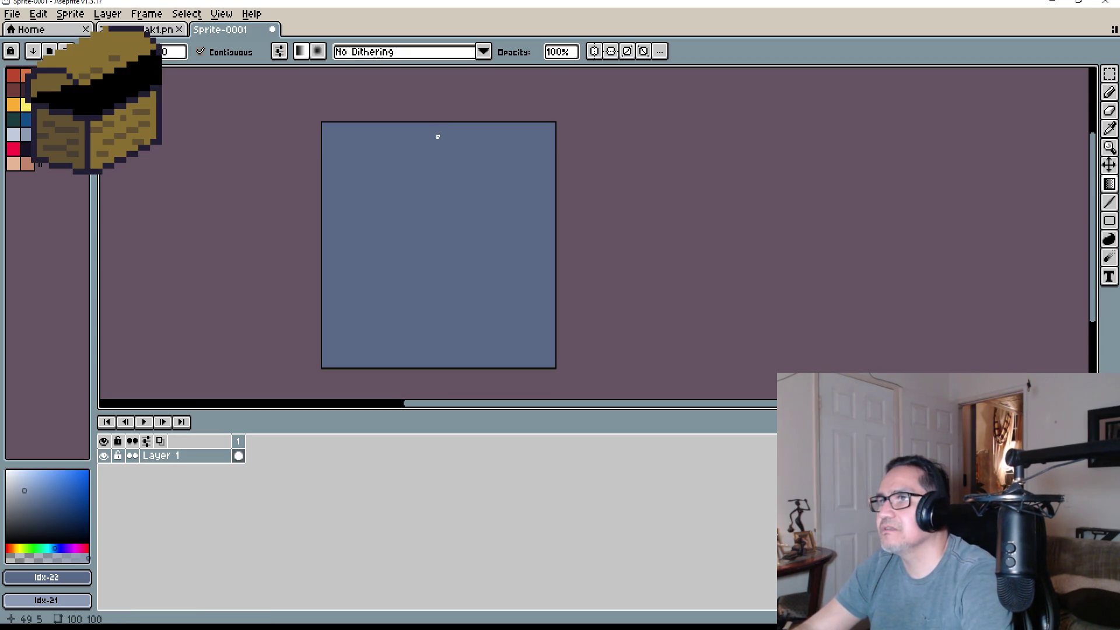
mouse_move(438, 137)
mouse_down()
mouse_move(445, 255)
mouse_move(412, 296)
mouse_up()
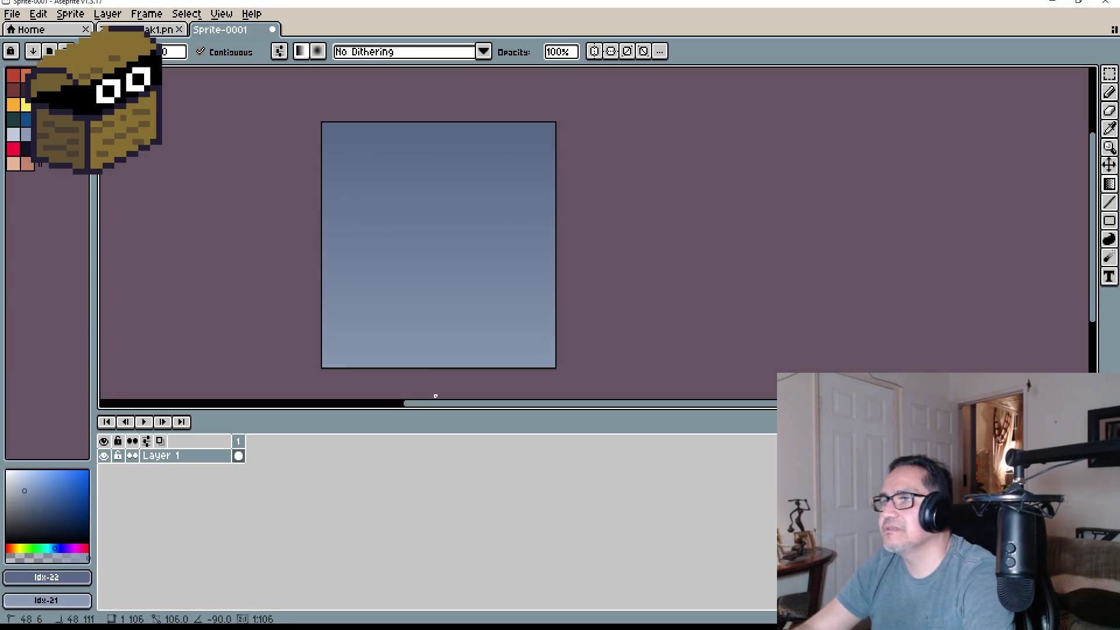
scroll(501, 245, down, 3)
scroll(482, 241, up, 3)
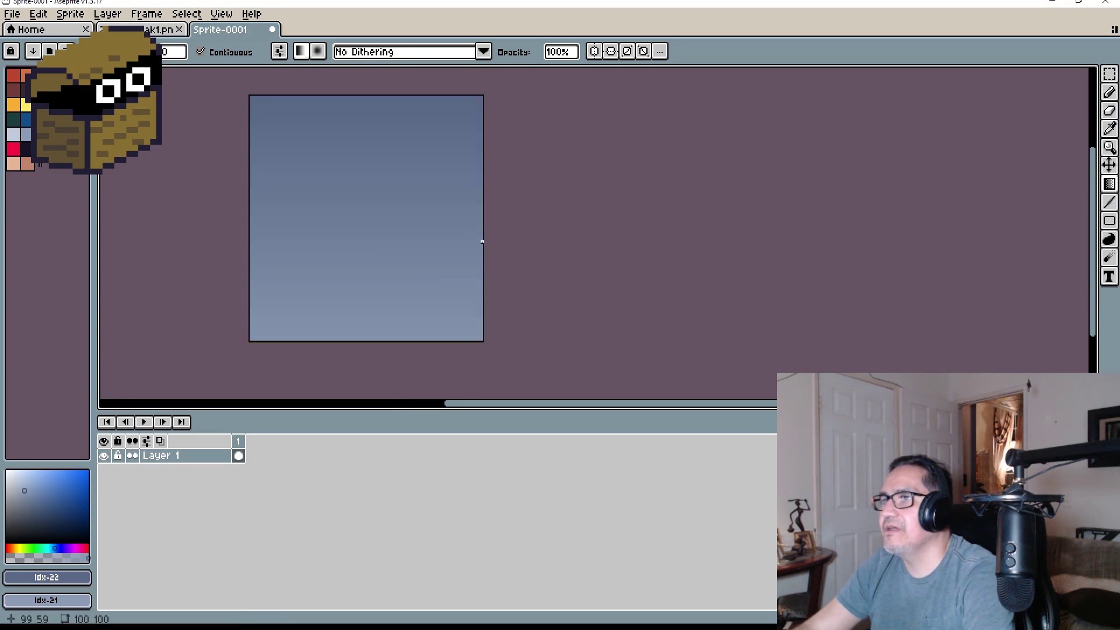
scroll(443, 228, up, 2)
scroll(412, 245, down, 4)
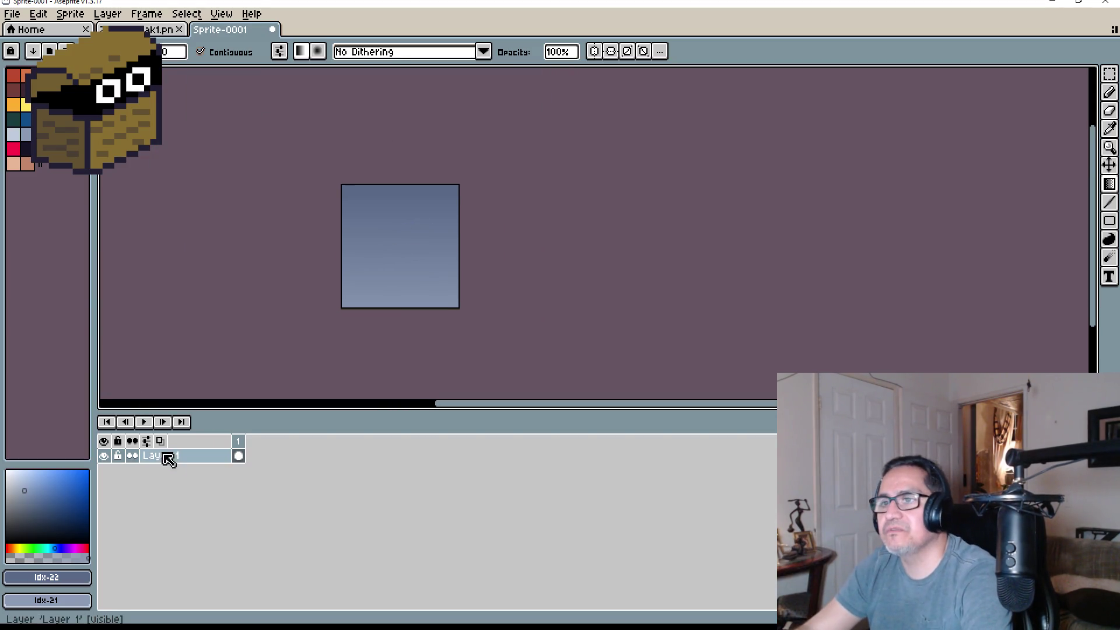
Add Layer 2 above the gradient and spray scattered dark specks across the canvas
key(shift+n)
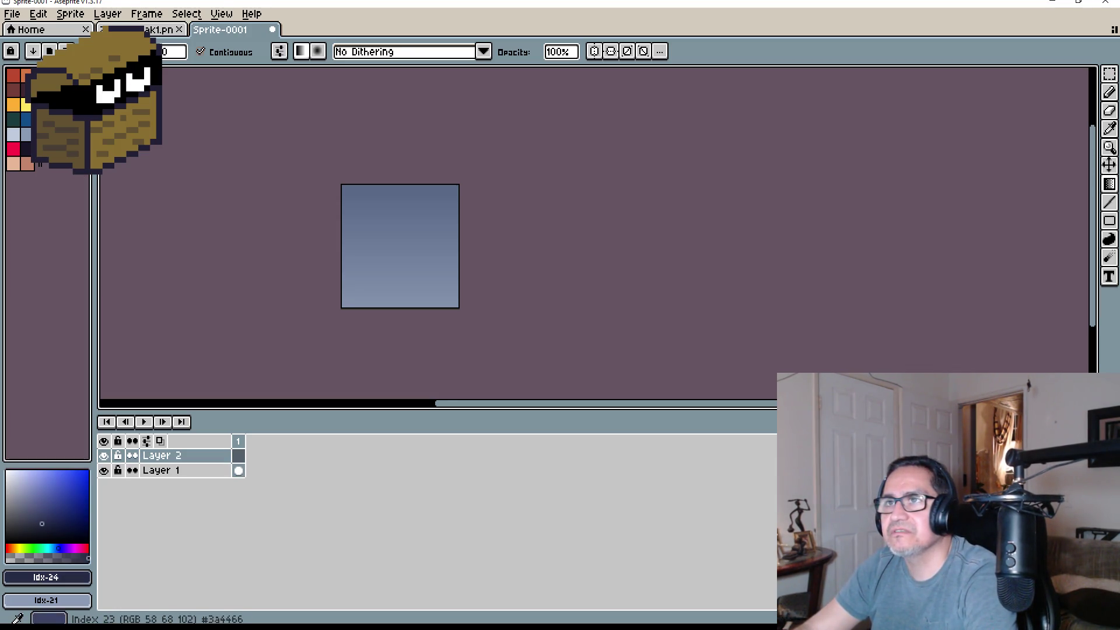
scroll(438, 194, up, 5)
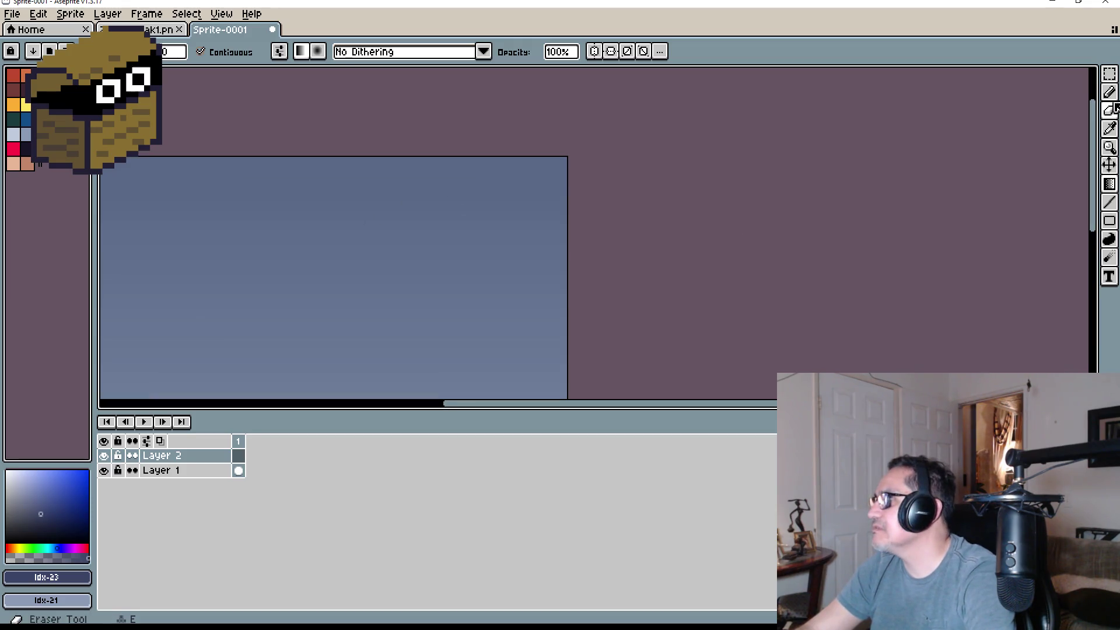
click(1109, 93)
scroll(430, 212, down, 3)
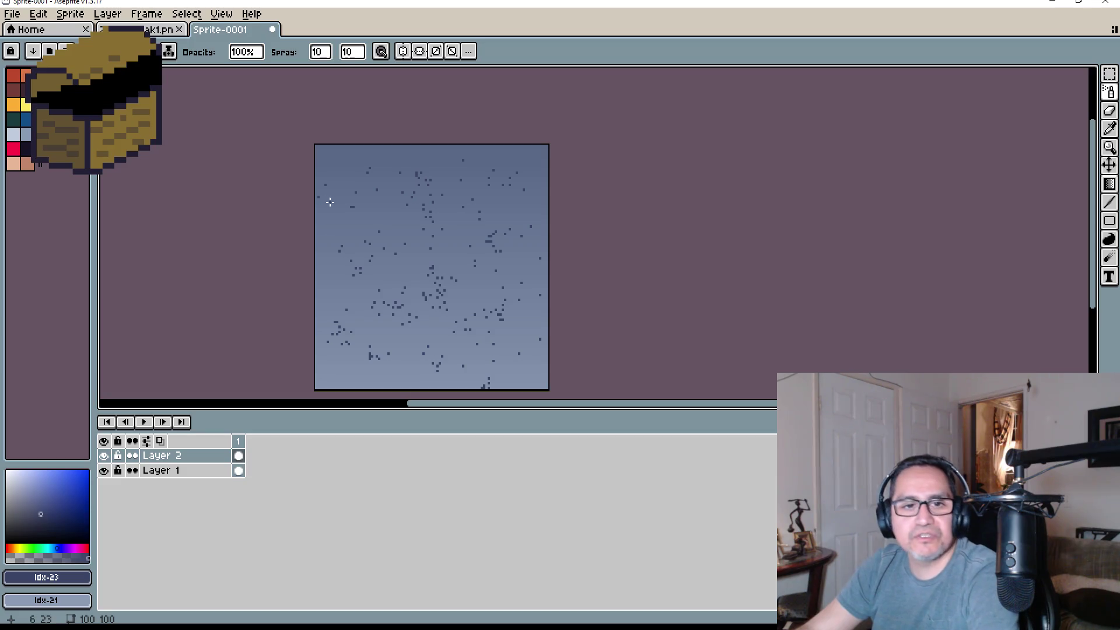
click(183, 12)
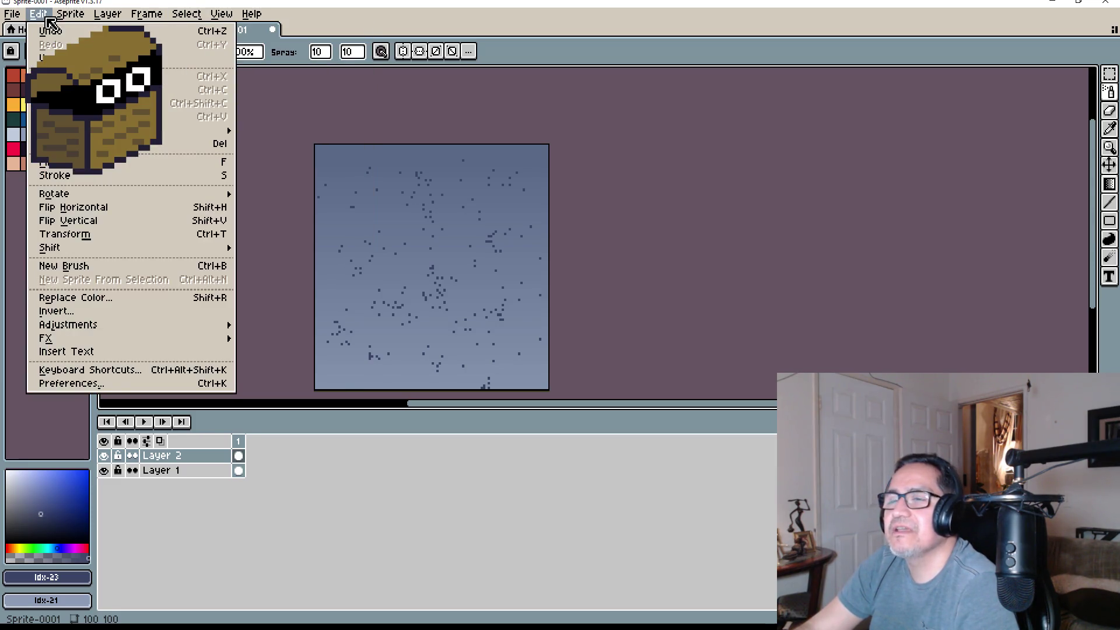
Try the Despeckle median filter on the specks, then cancel it and clear the selection
mouse_move(114, 338)
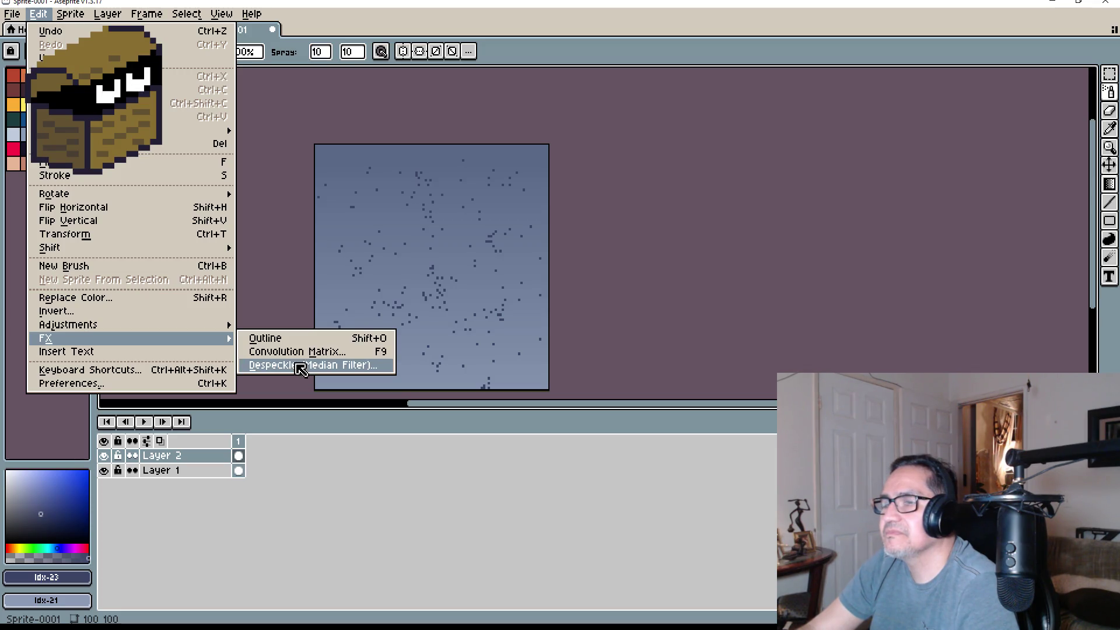
click(301, 366)
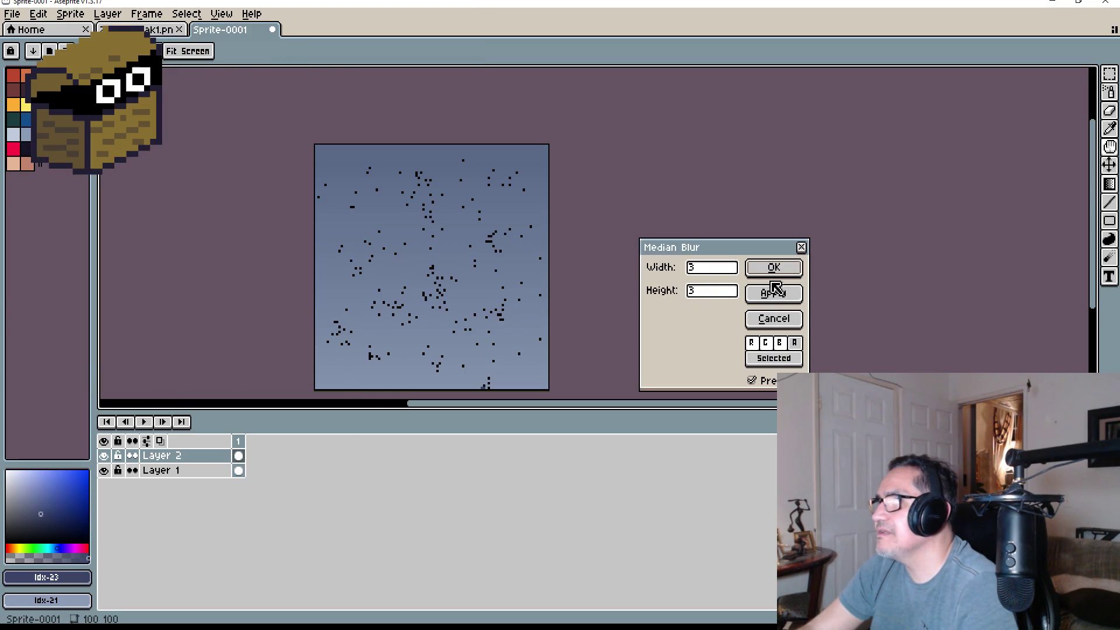
click(774, 291)
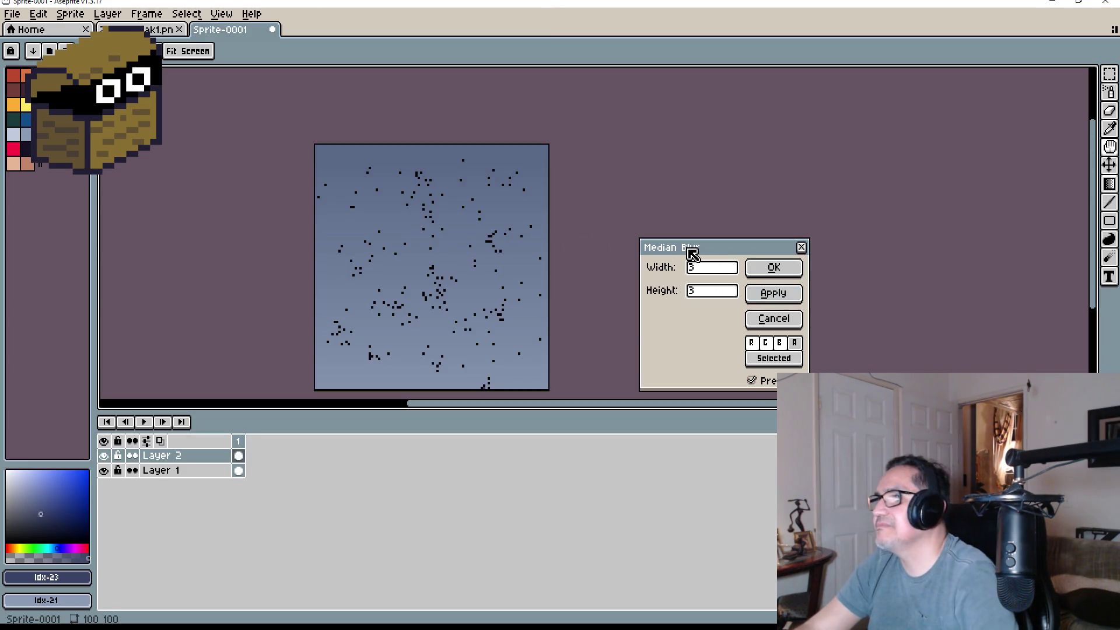
click(801, 247)
key(ctrl+d)
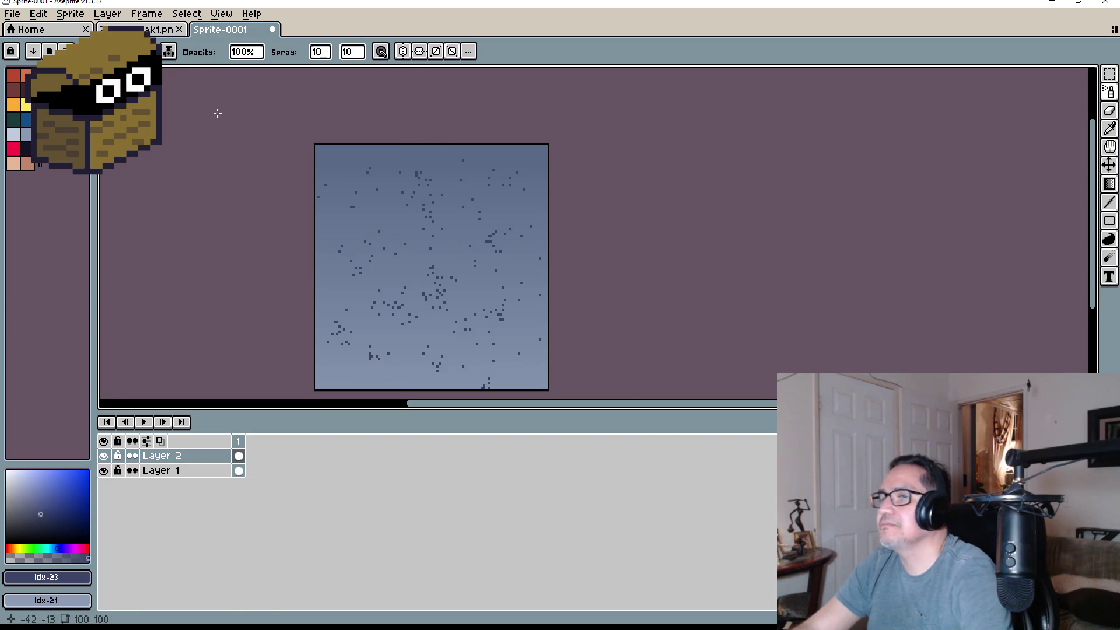
click(46, 14)
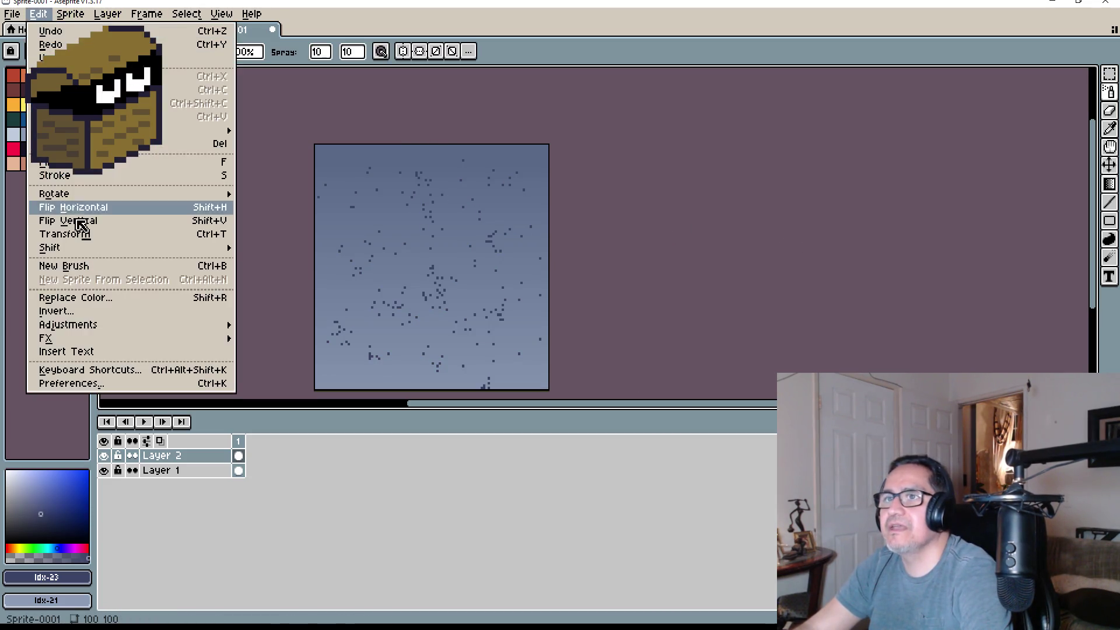
mouse_move(108, 339)
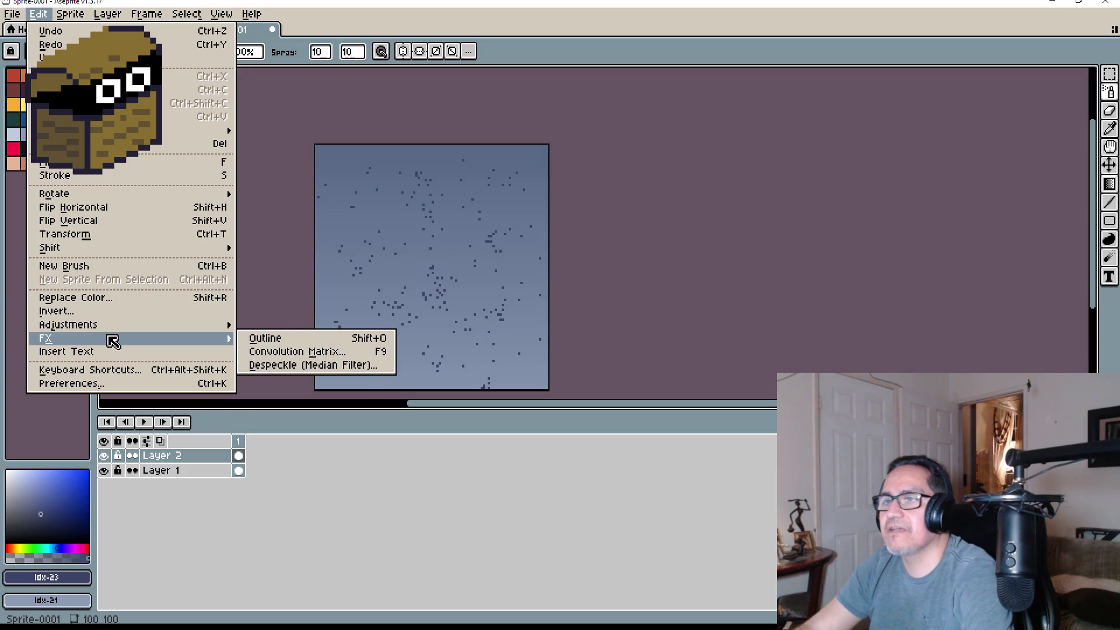
click(313, 367)
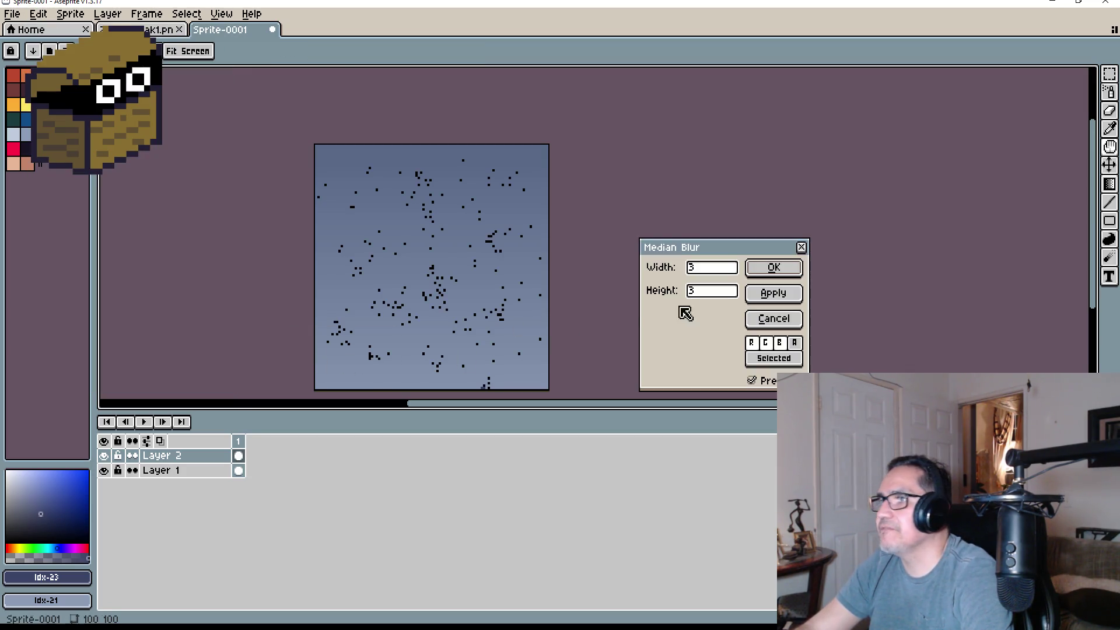
click(799, 251)
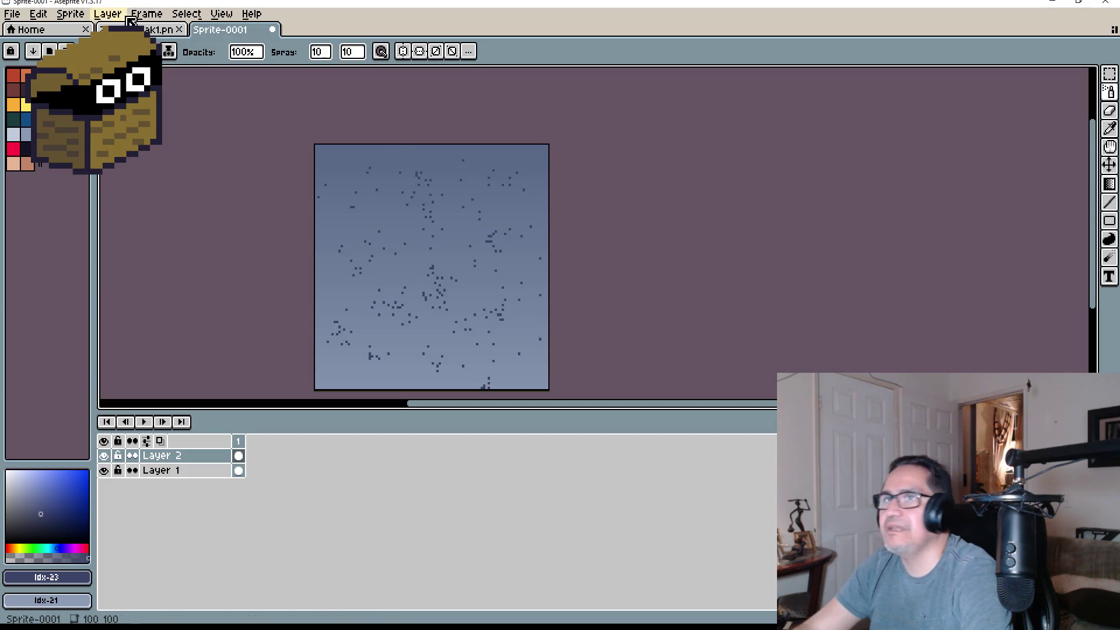
Blur the Layer 2 specks with the blur-17x17 convolution matrix
click(44, 14)
mouse_move(102, 340)
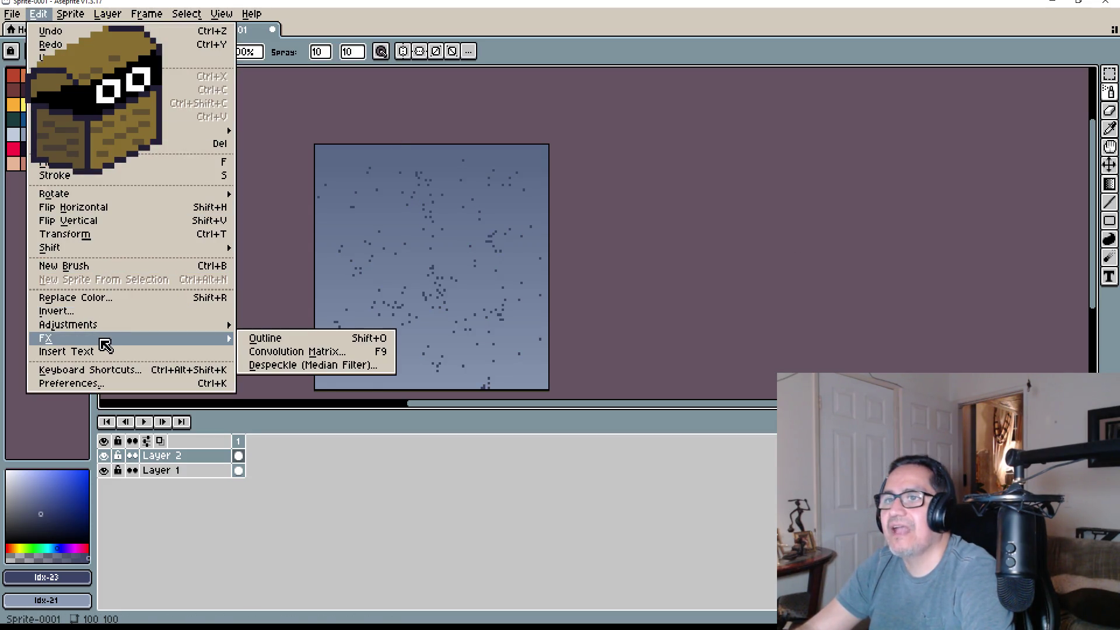
click(264, 352)
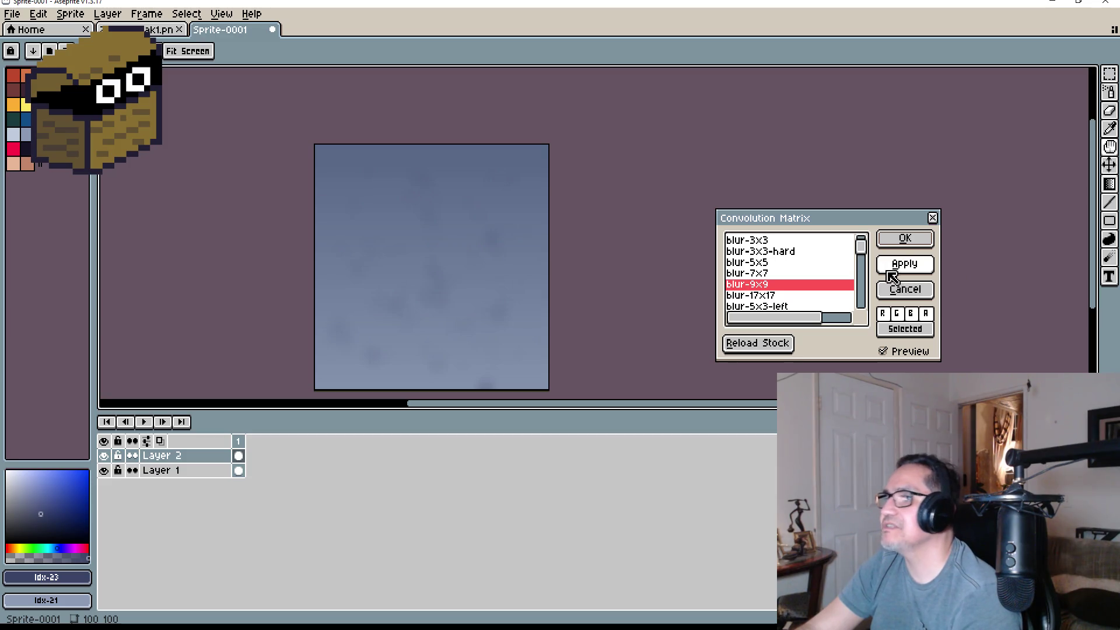
click(779, 296)
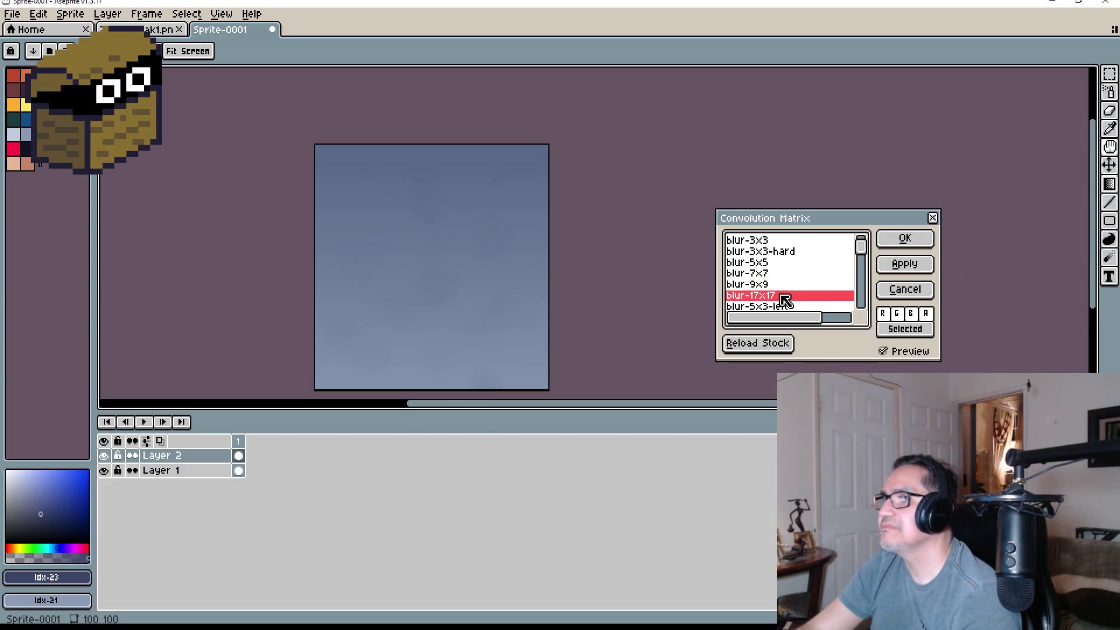
click(903, 264)
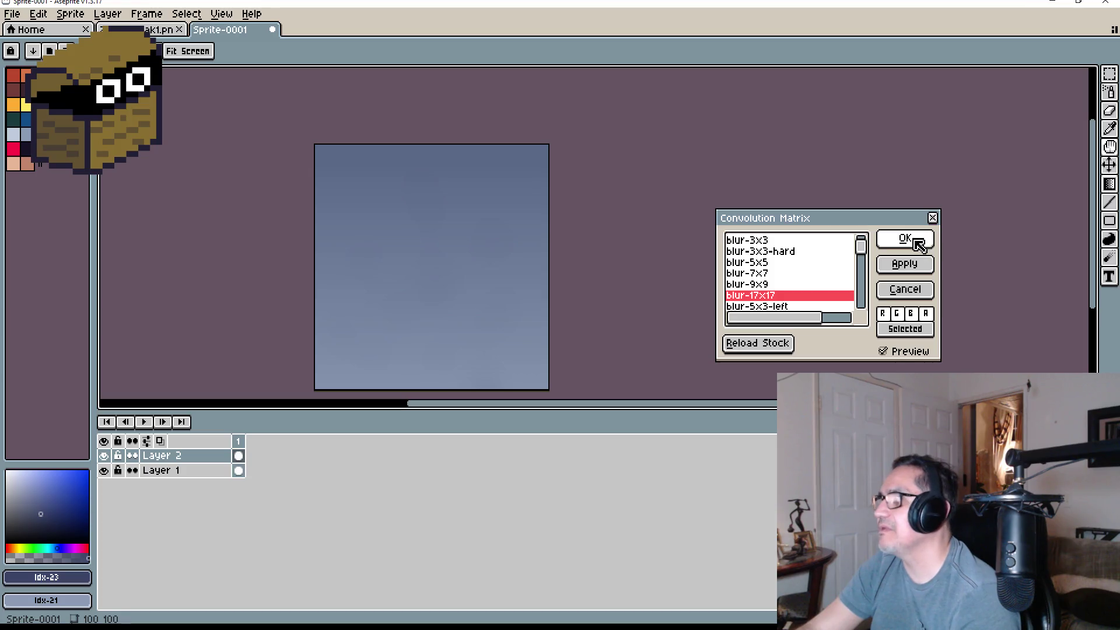
click(918, 245)
scroll(446, 233, up, 3)
scroll(461, 251, down, 5)
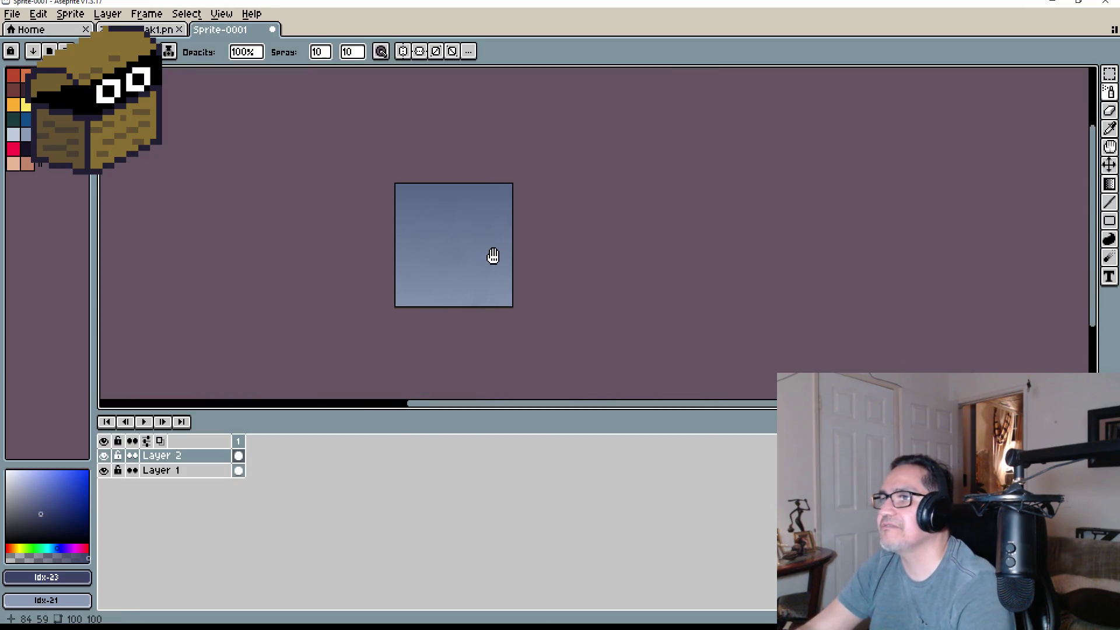
Add a new Layer 3 above Layer 2 in Sprite-0001
scroll(493, 257, up, 2)
drag(461, 238, 408, 220)
scroll(408, 220, down, 2)
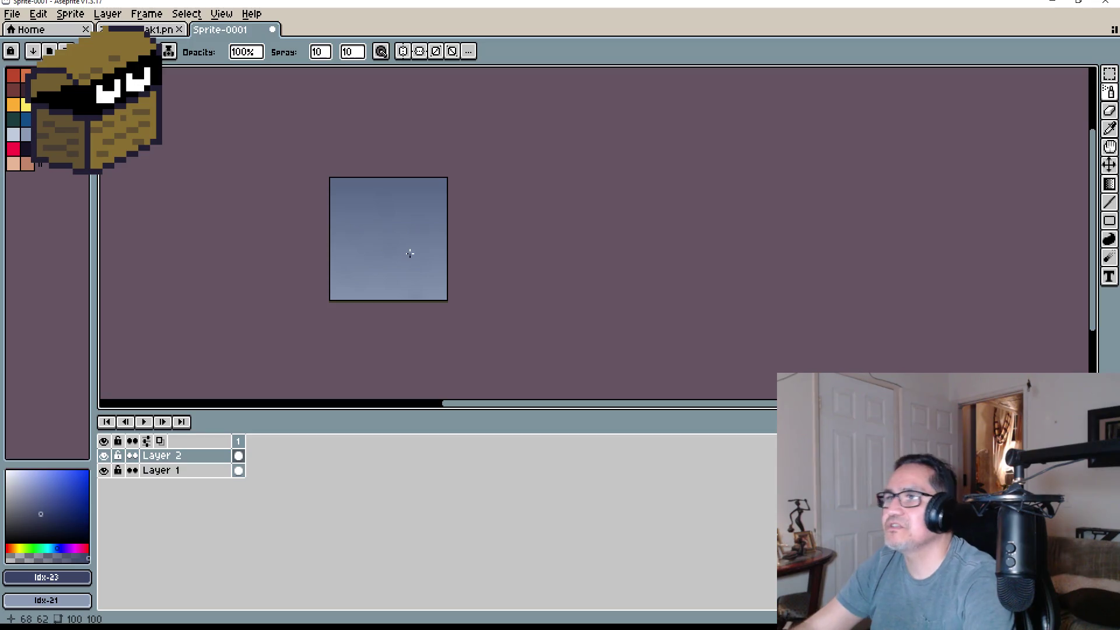
scroll(412, 245, up, 2)
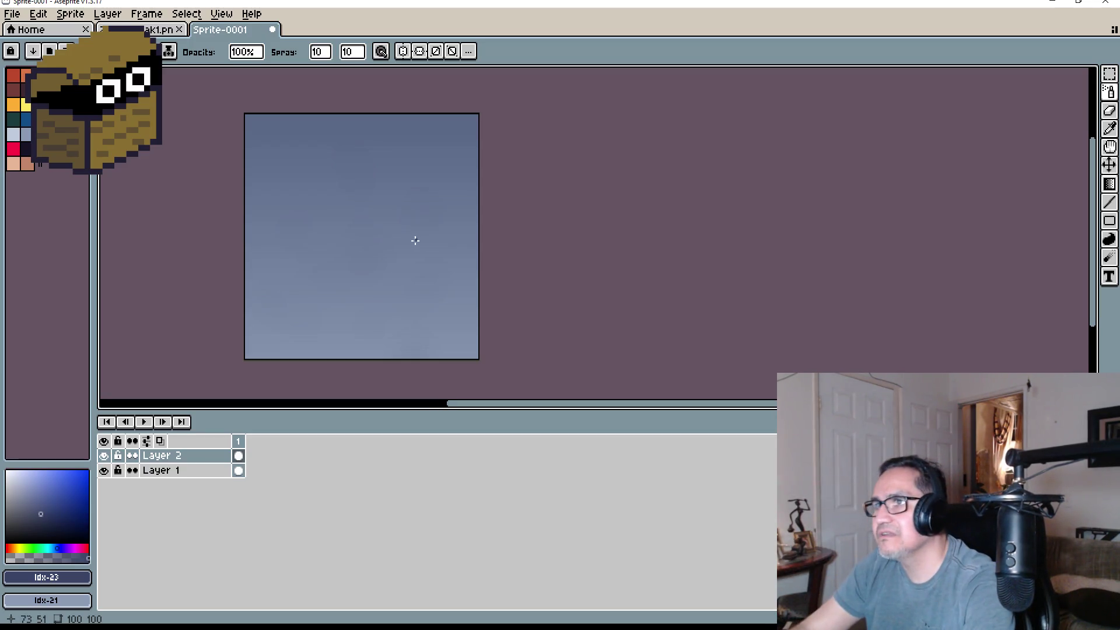
drag(407, 241, 415, 245)
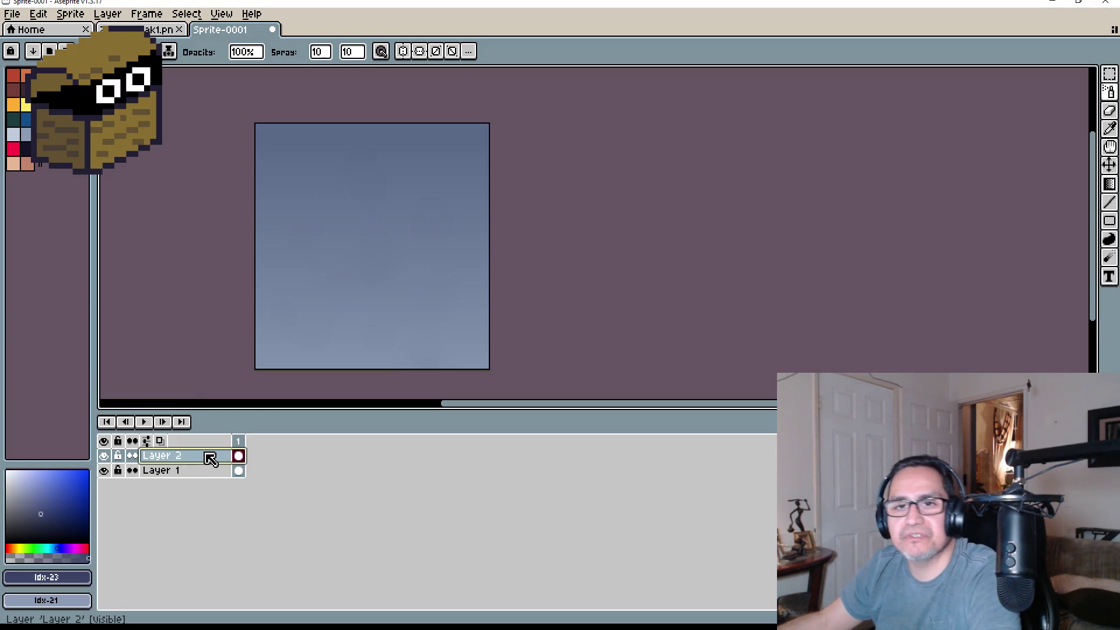
right_click(202, 460)
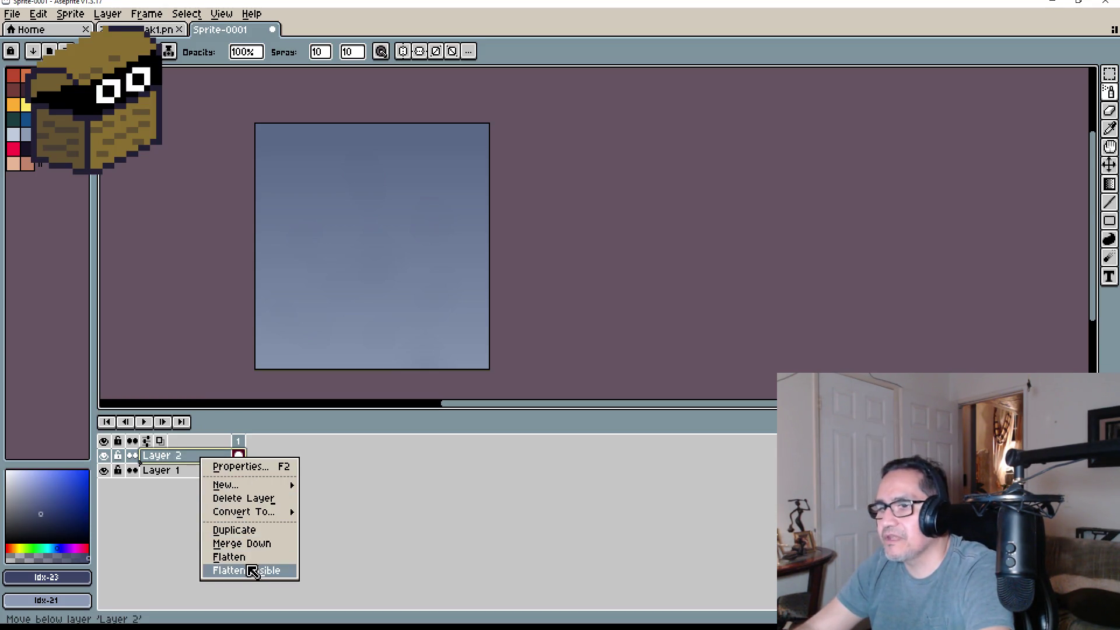
click(181, 456)
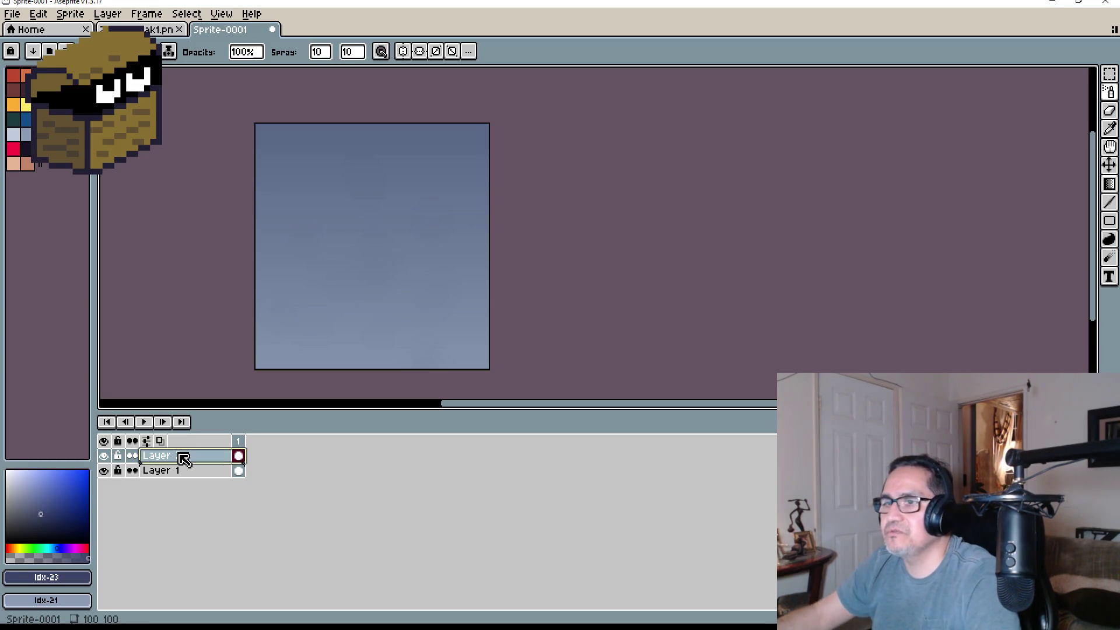
key(shift+n)
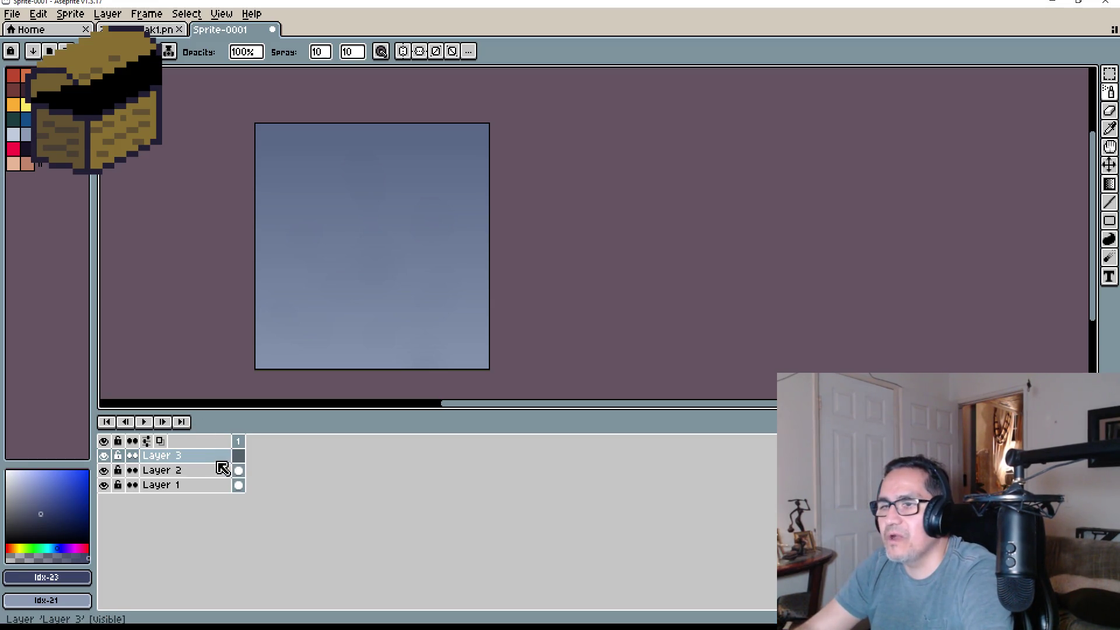
Add a second animation frame, step the drawing colour to the next swatch, and return to the dirt sprite
click(246, 440)
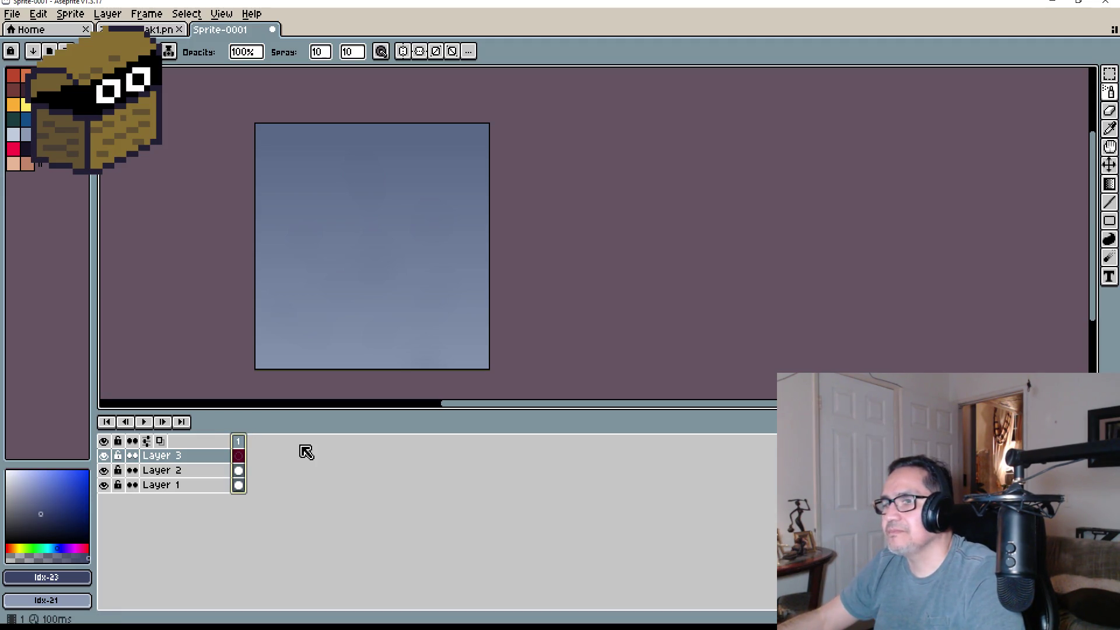
key(alt+n)
scroll(370, 168, down, 2)
scroll(350, 210, up, 2)
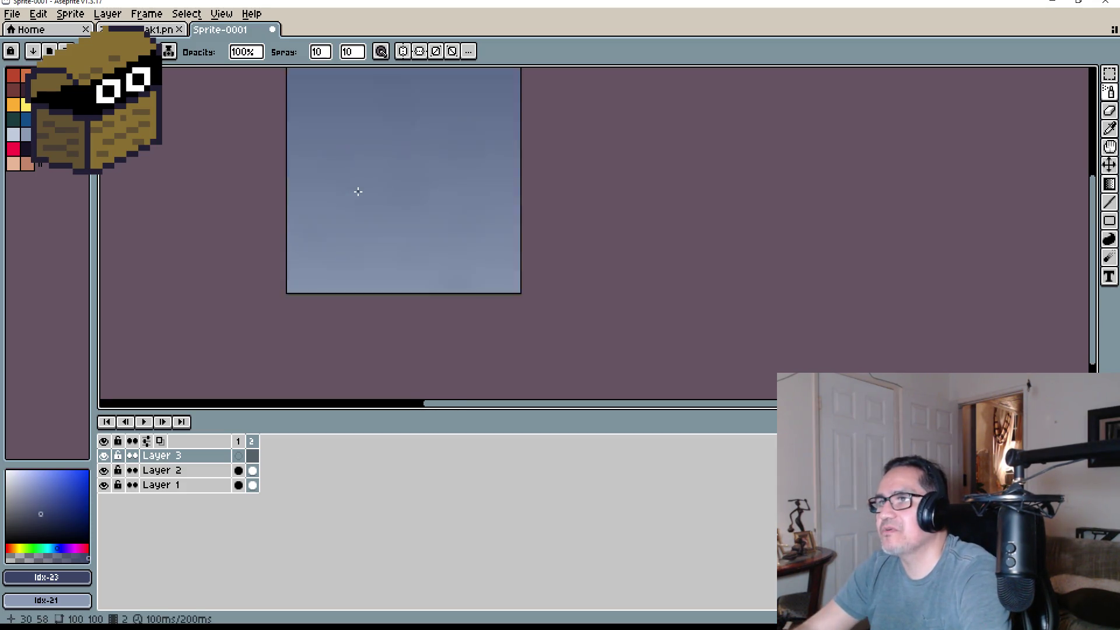
scroll(359, 191, up, 1)
mouse_move(400, 169)
mouse_down()
mouse_move(333, 288)
mouse_move(325, 240)
mouse_up()
scroll(317, 255, down, 1)
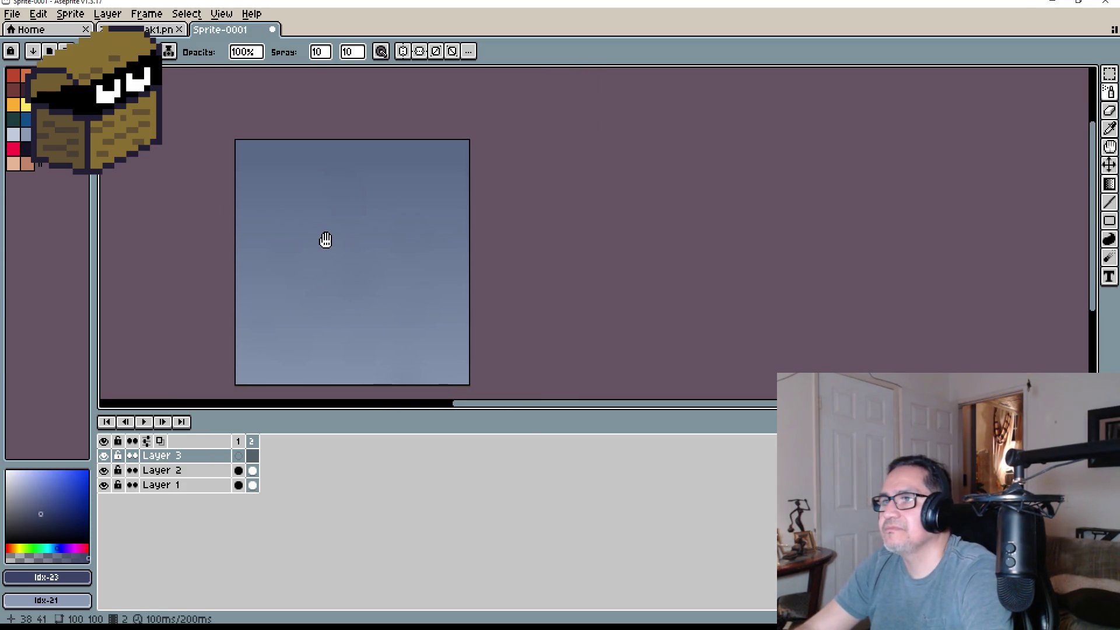
scroll(326, 240, up, 3)
scroll(352, 238, down, 1)
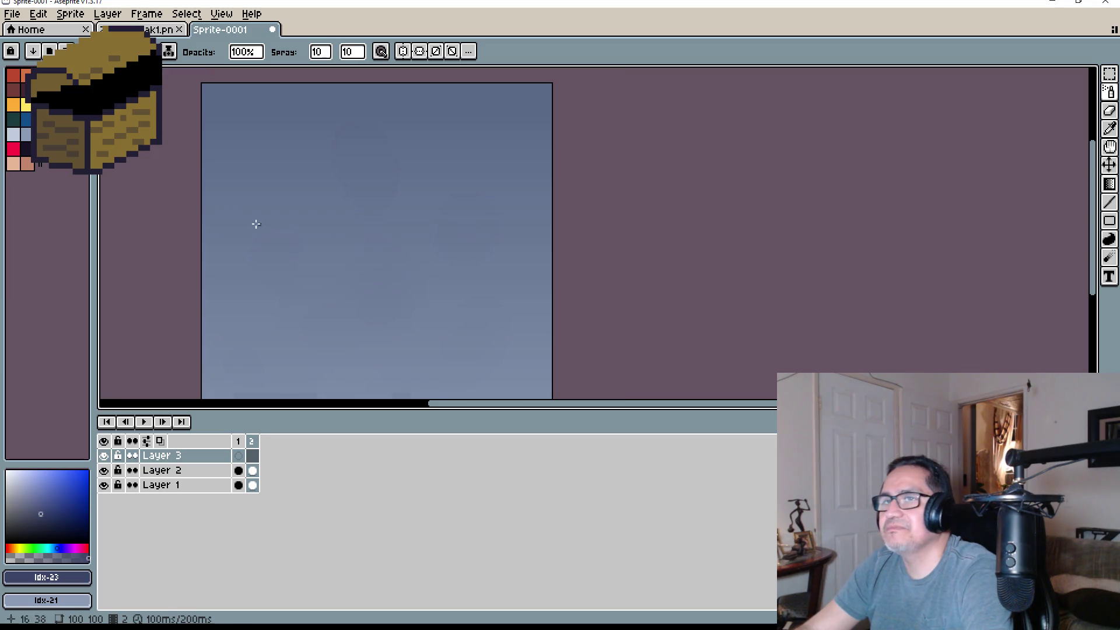
key(])
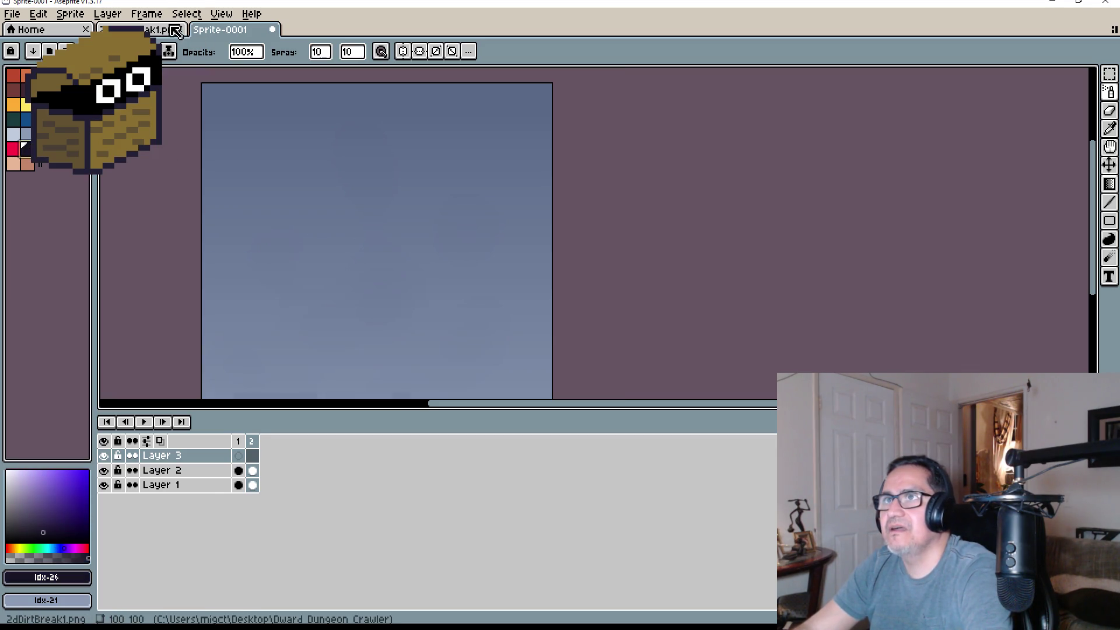
click(157, 30)
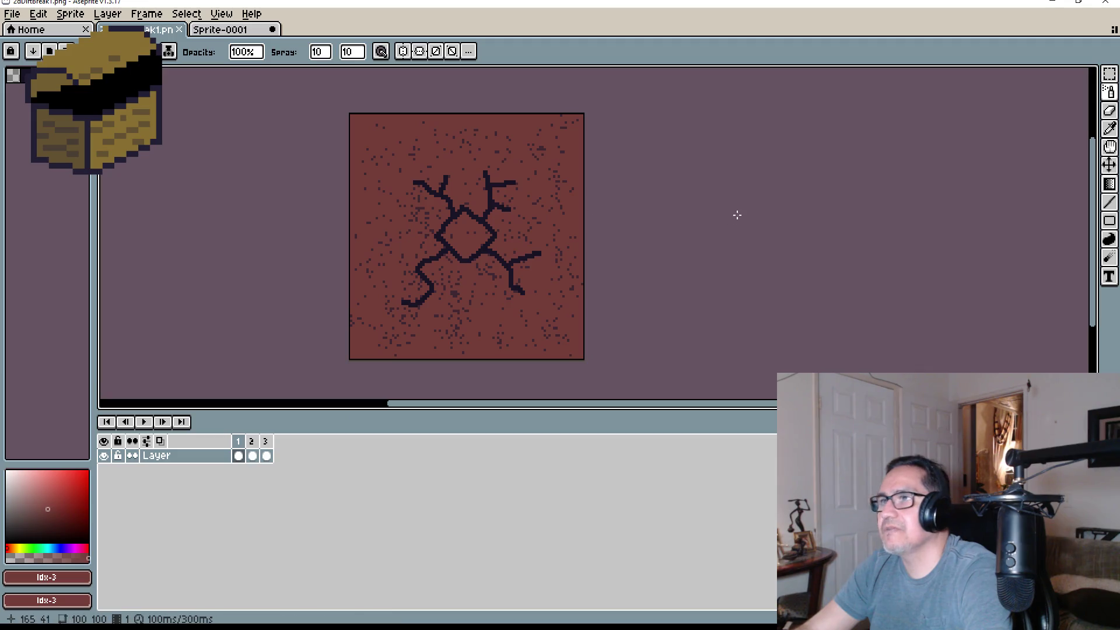
Select the whole cracked dirt sprite and copy it
click(1110, 76)
drag(385, 153, 554, 318)
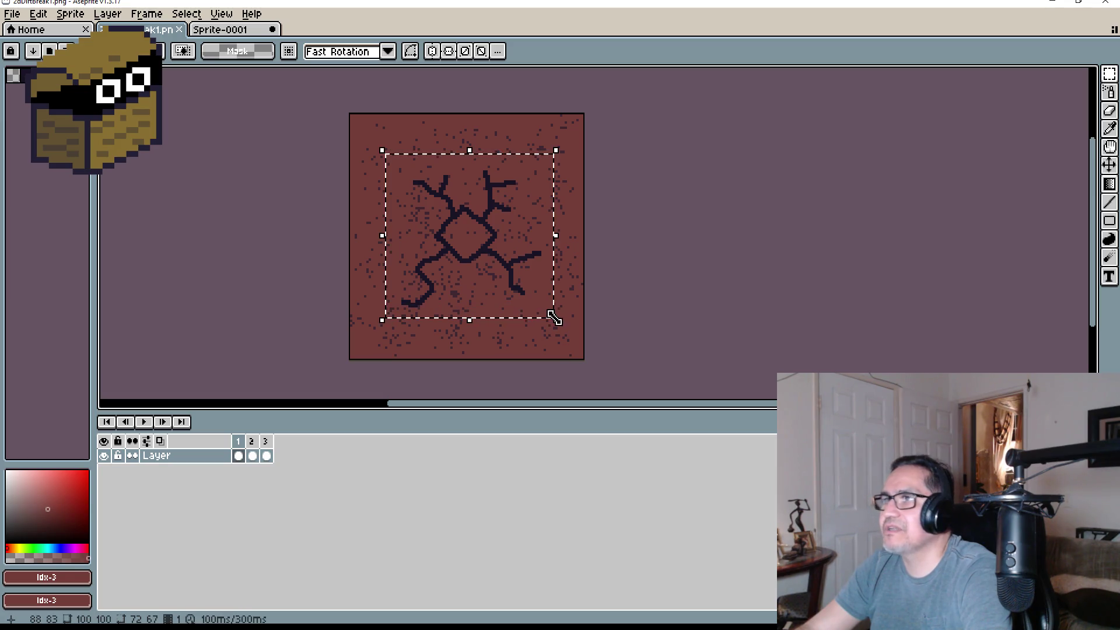
key(ctrl+d)
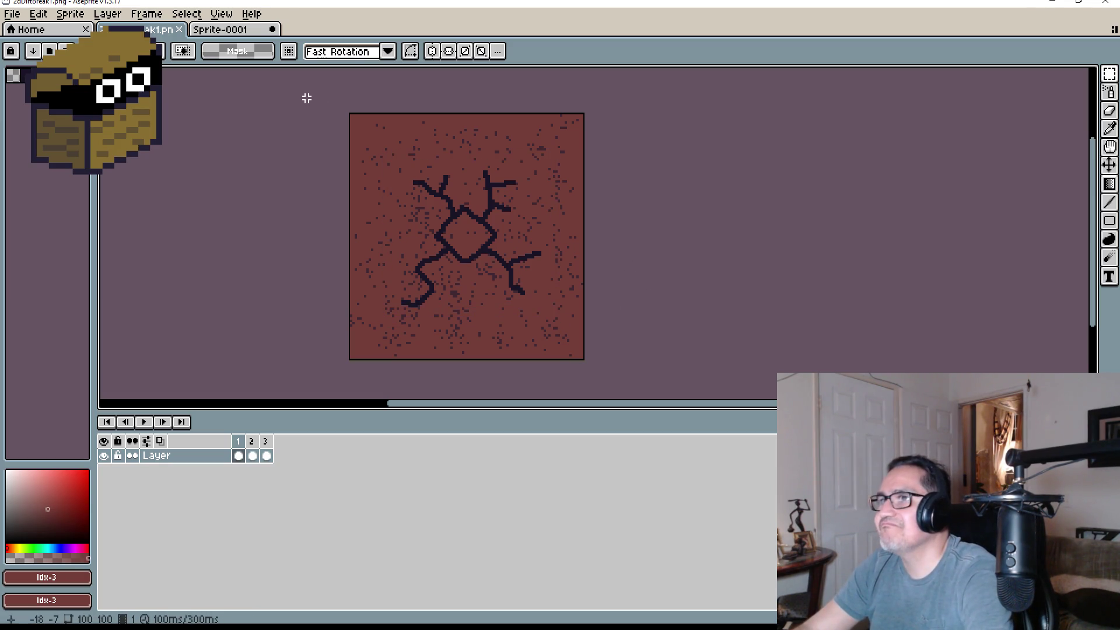
key(ctrl+a)
click(38, 13)
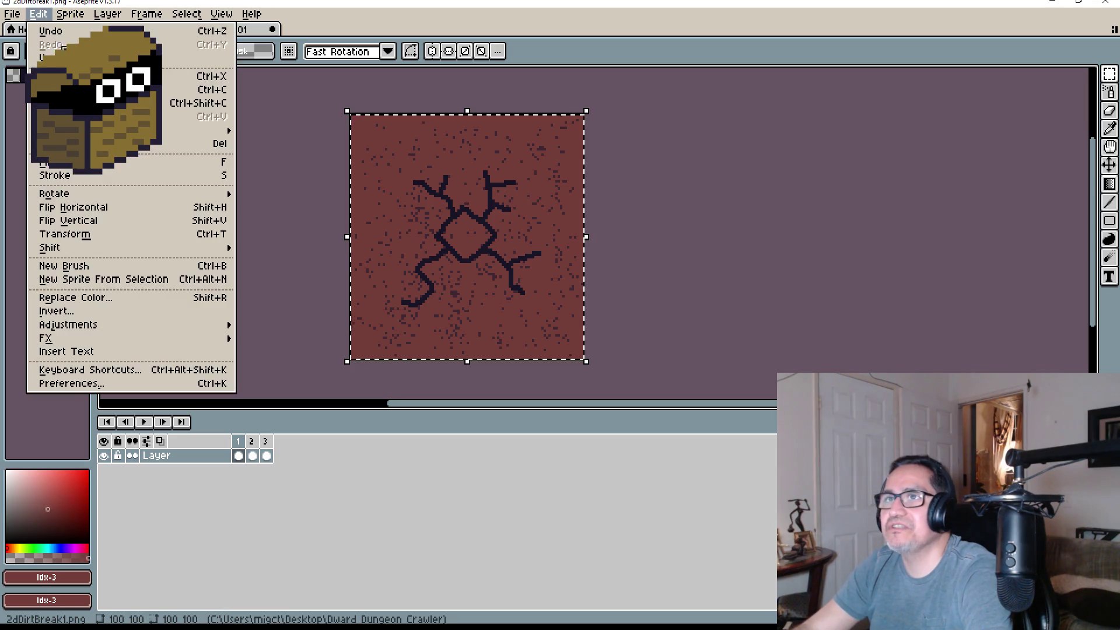
click(175, 90)
Paste the dirt image into Layer 3's first frame of Sprite-0001 and add Layer 4 above
click(233, 29)
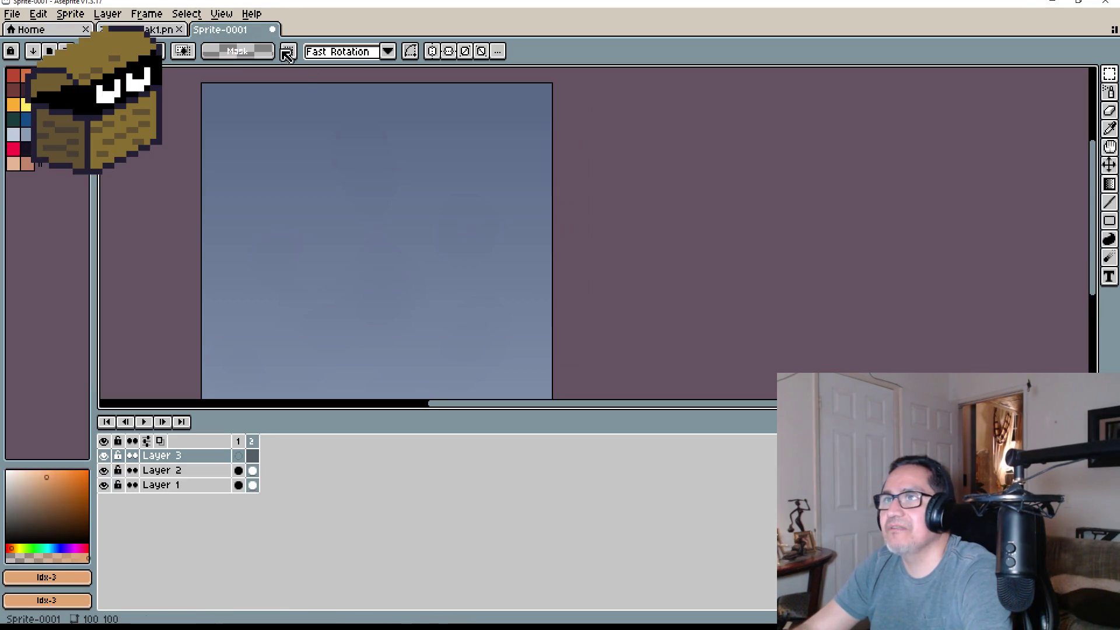
scroll(403, 210, down, 2)
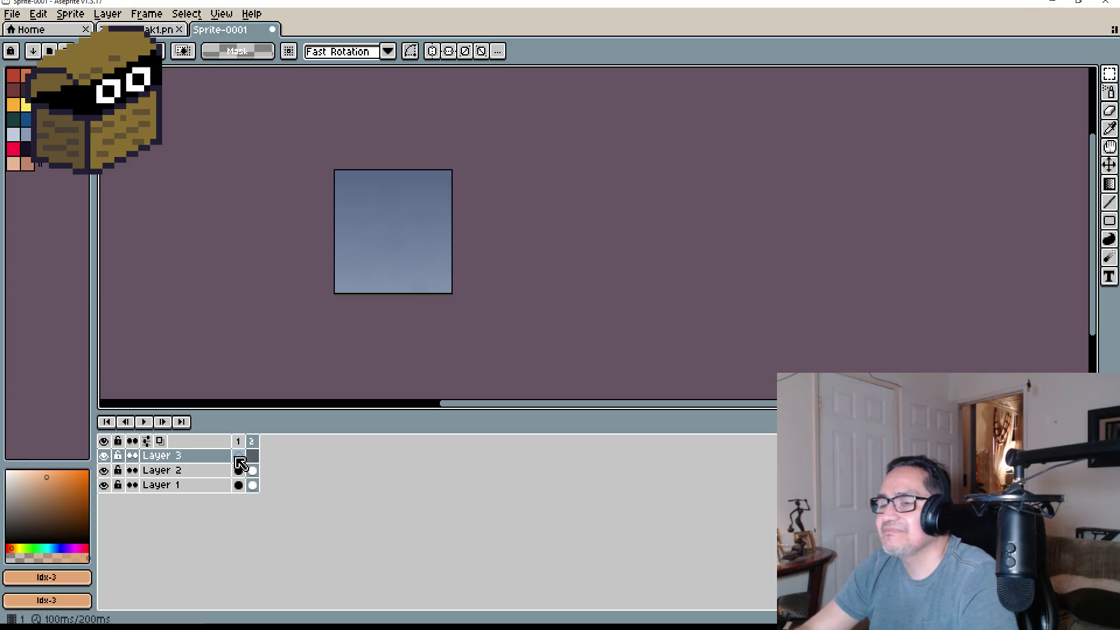
click(238, 458)
scroll(409, 262, up, 2)
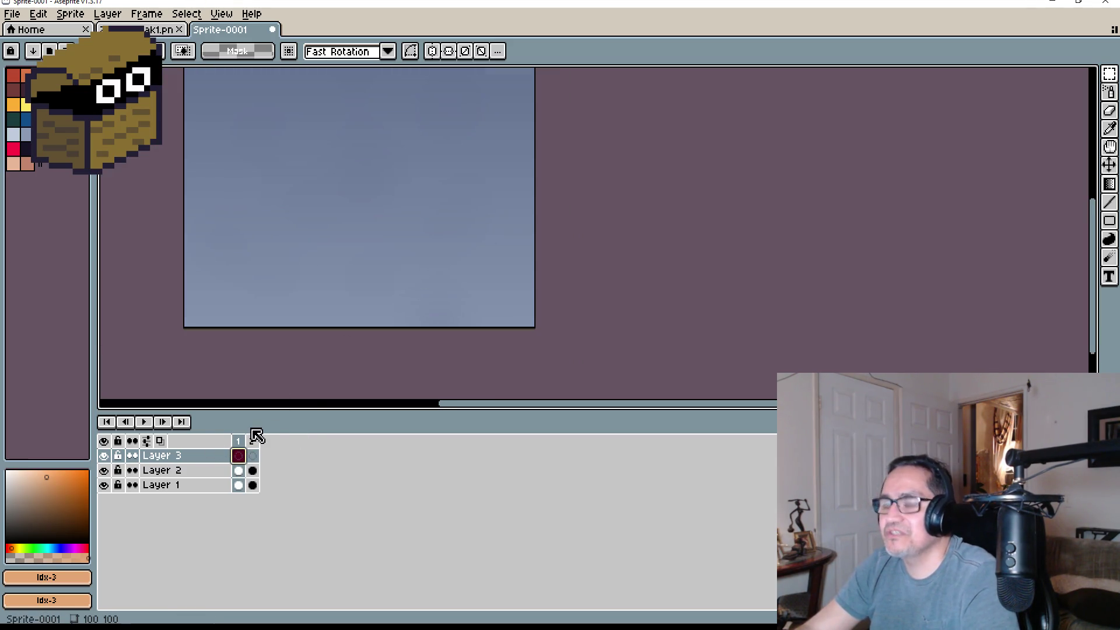
key(ctrl+v)
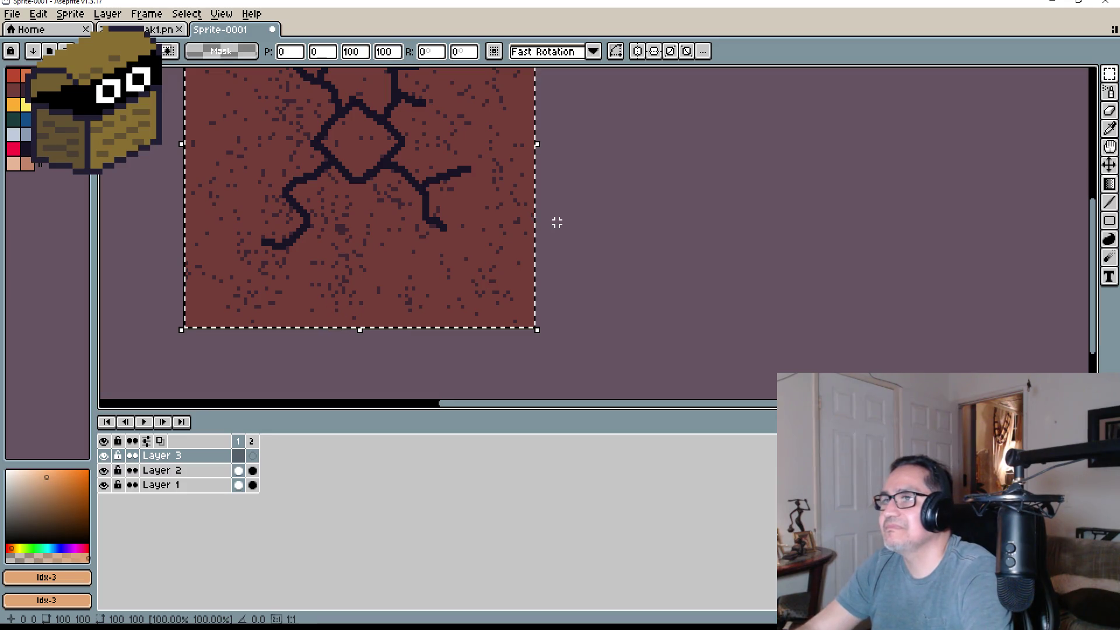
click(557, 223)
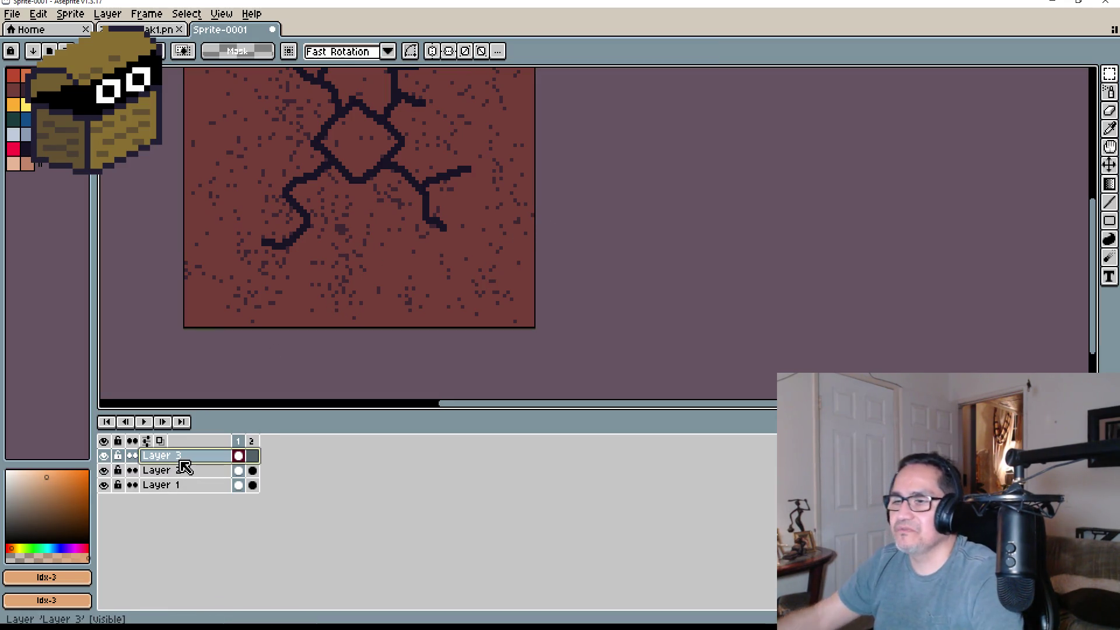
key(shift+n)
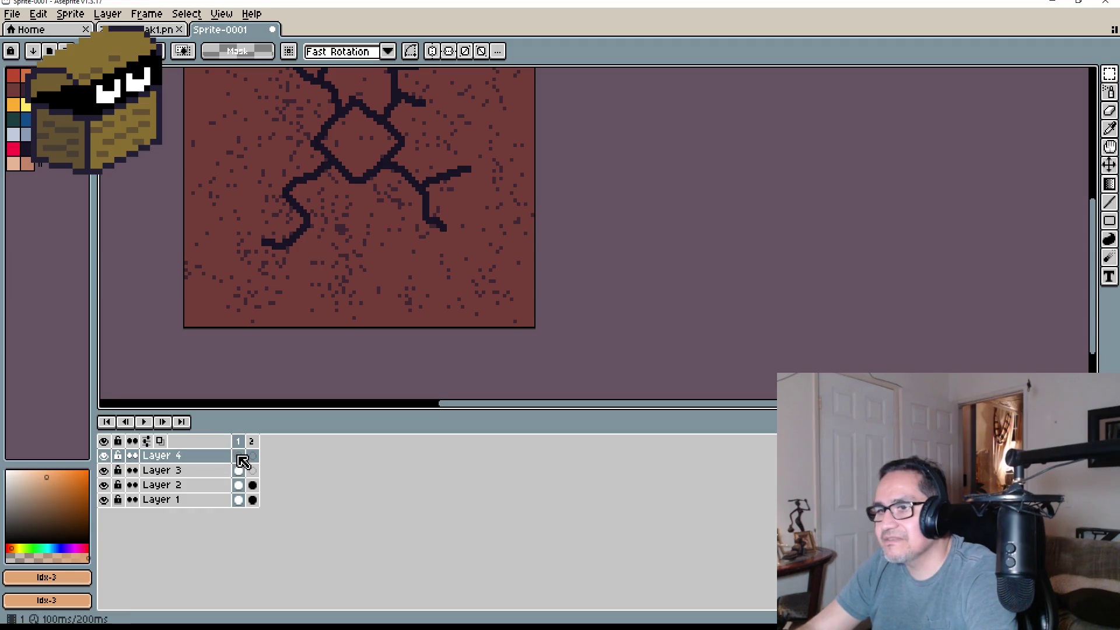
Lower Layer 3's opacity to 21% in Layer Properties
scroll(327, 183, down, 2)
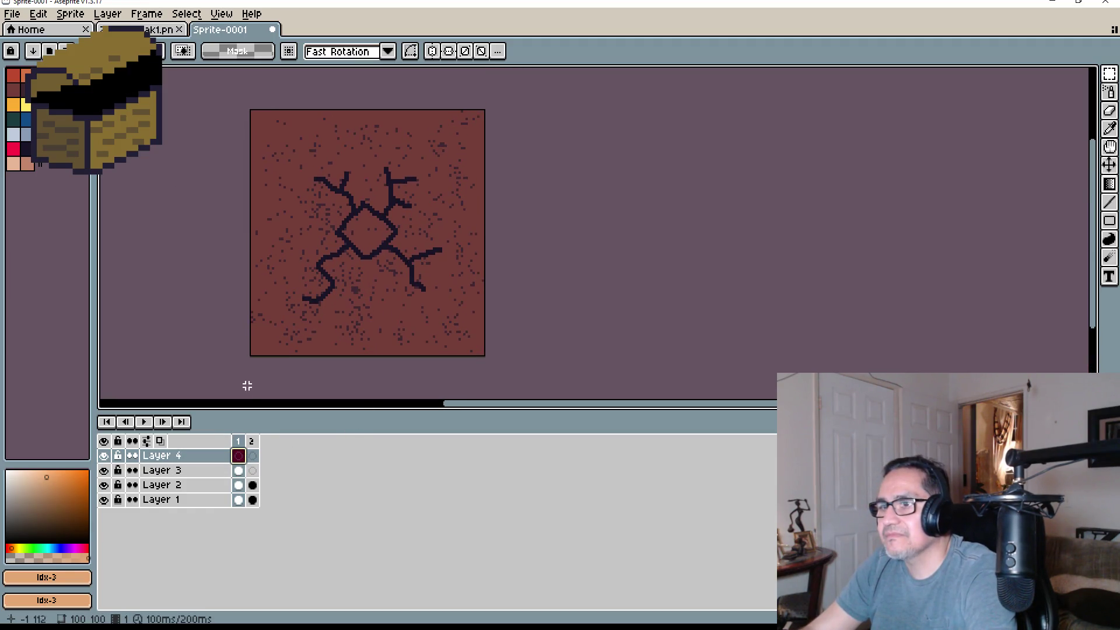
click(238, 470)
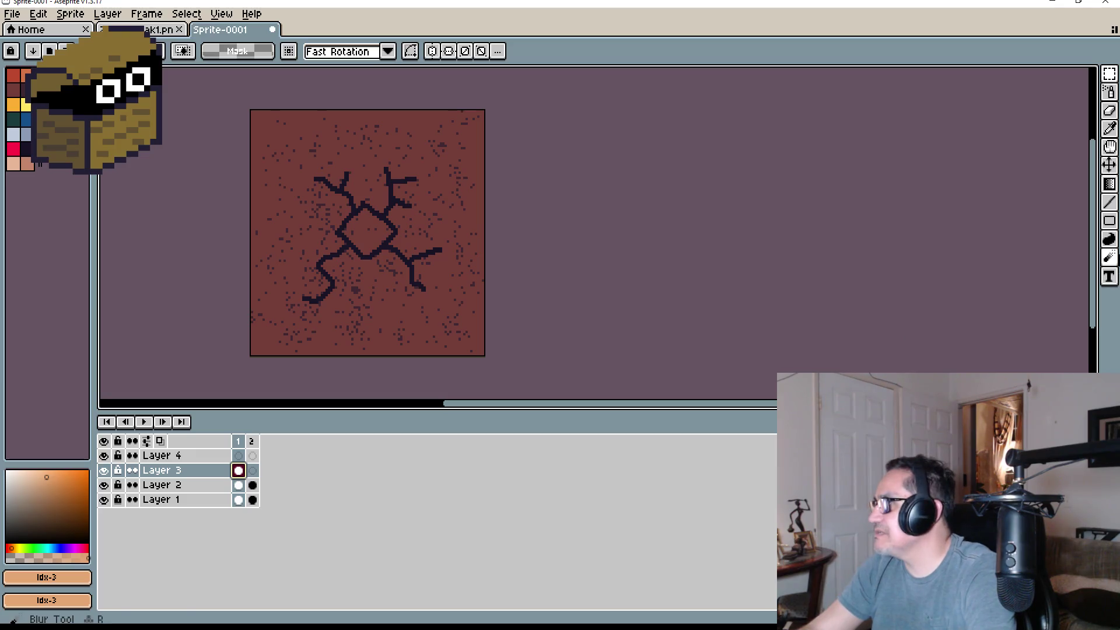
double_click(196, 473)
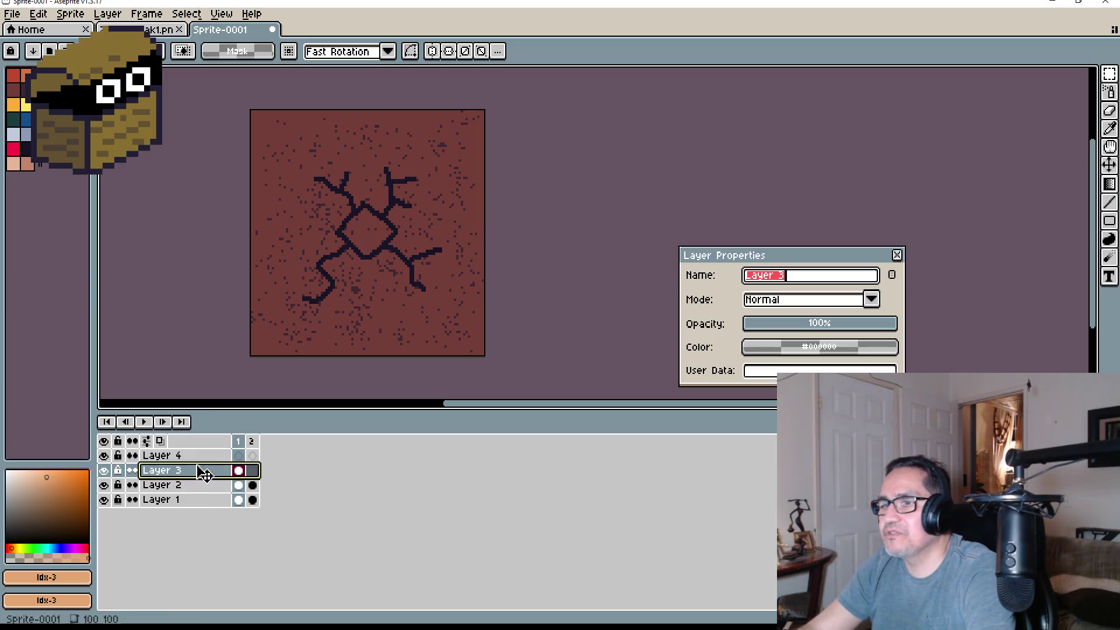
drag(829, 332, 786, 333)
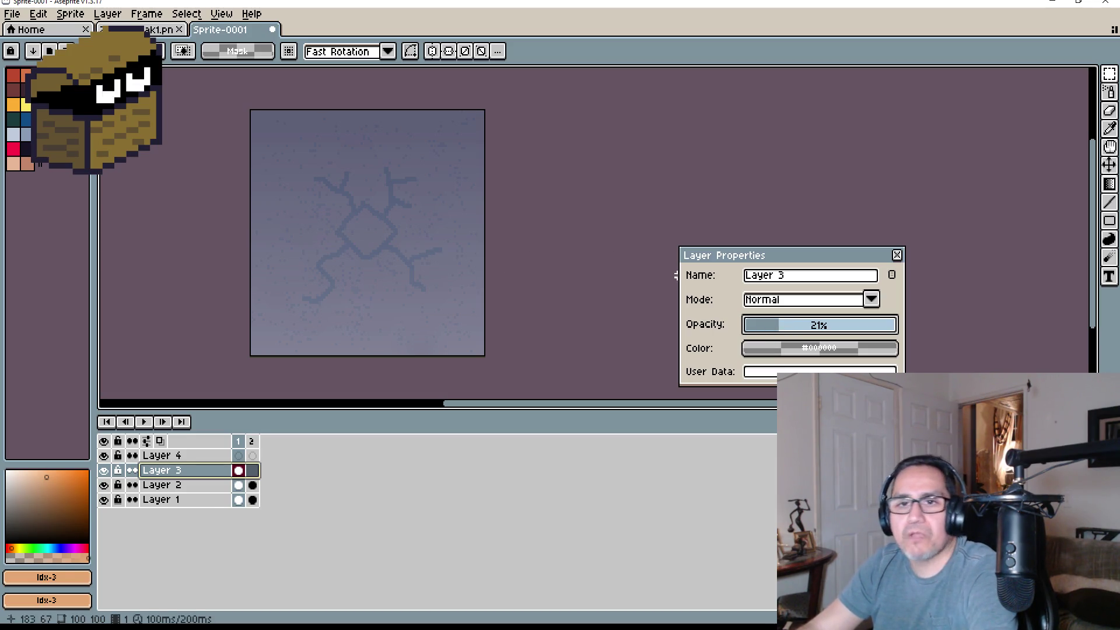
click(897, 255)
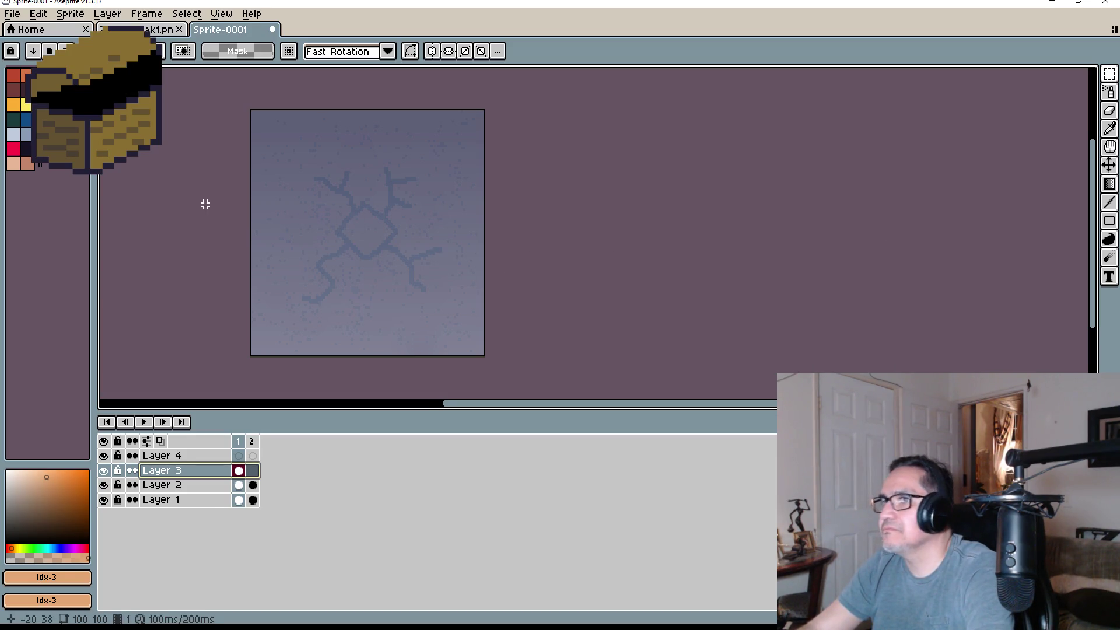
scroll(250, 201, up, 1)
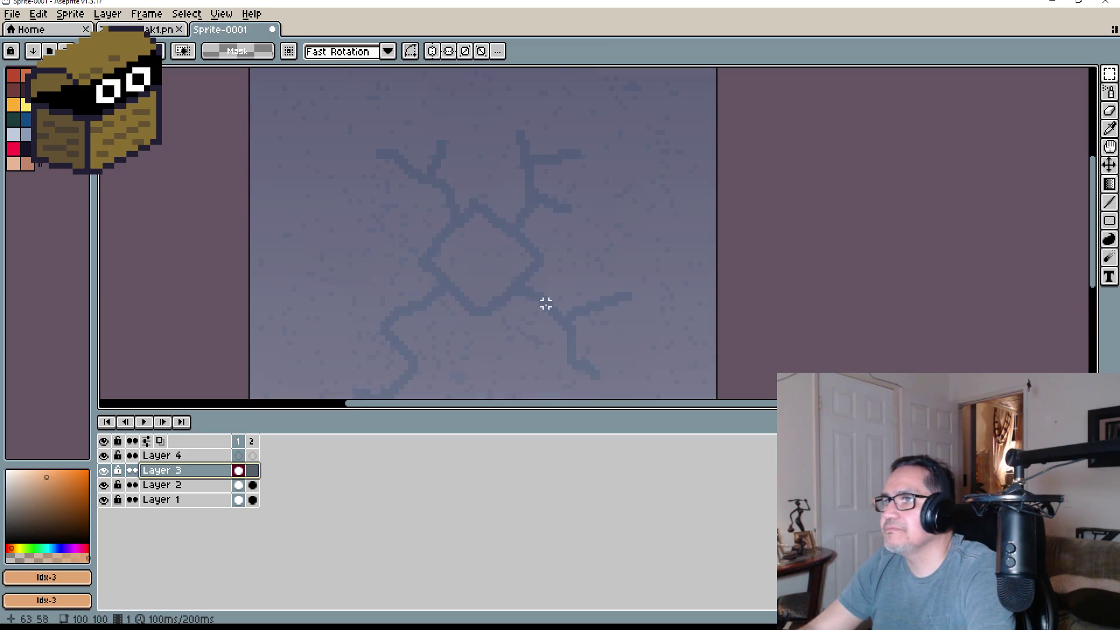
On Layer 4, add black to the palette and set up a thicker Pencil brush
click(242, 456)
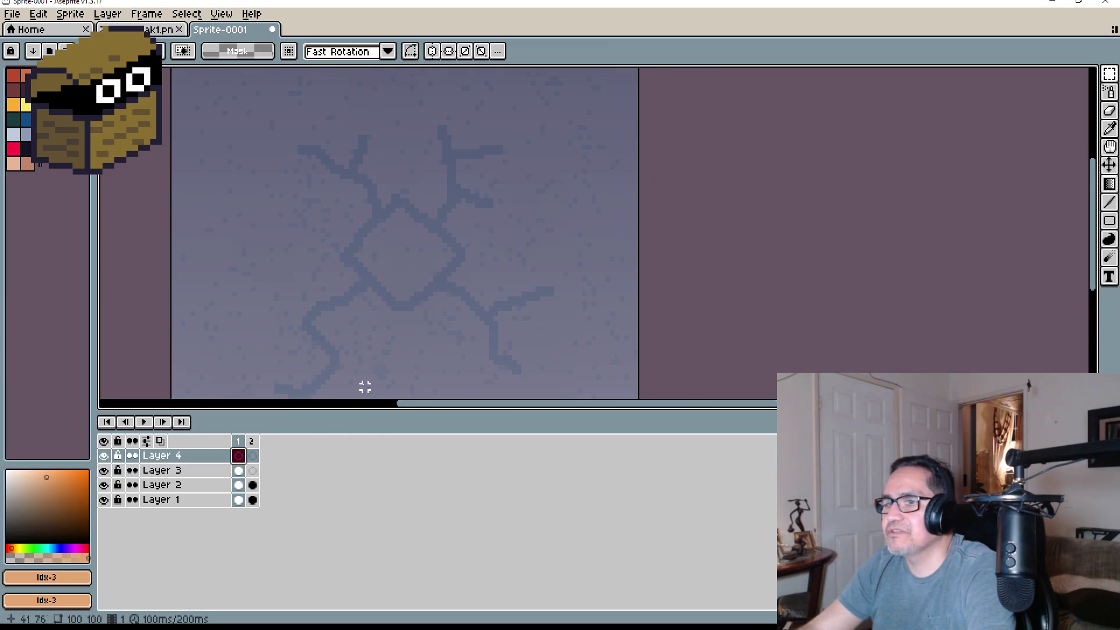
click(45, 165)
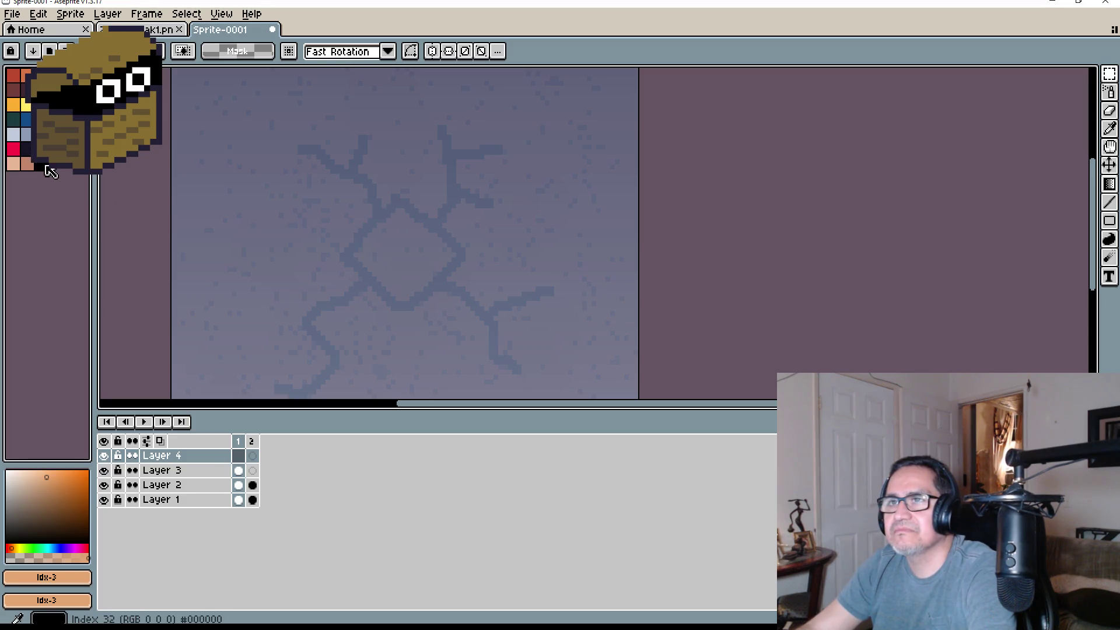
key(b)
scroll(374, 213, up, 2)
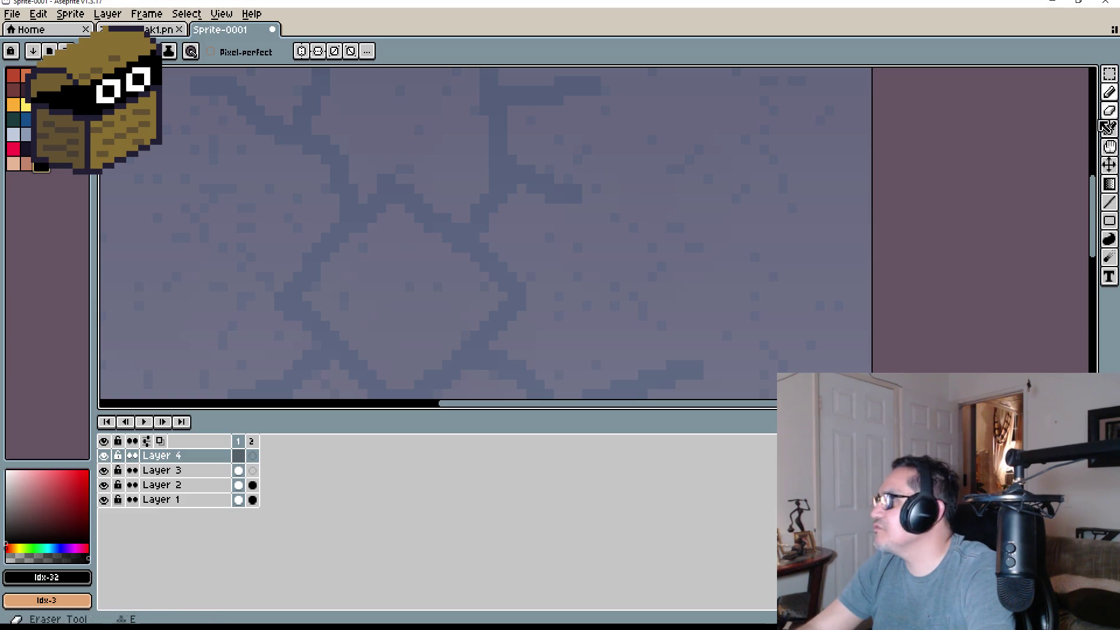
click(143, 51)
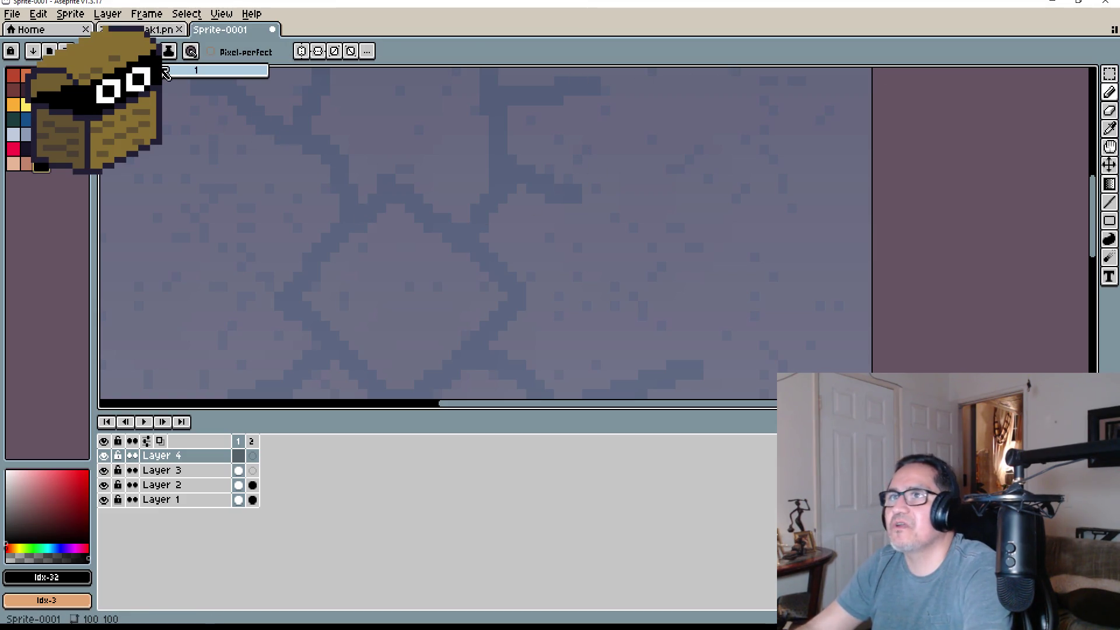
click(193, 71)
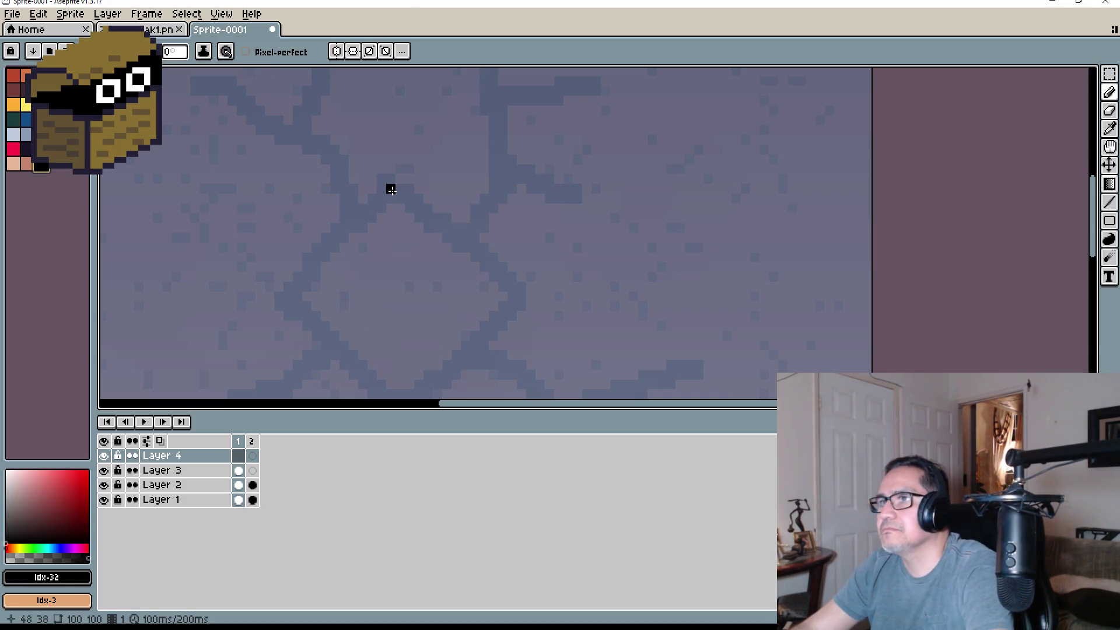
Draw a trial black stroke, undo it, and begin tracing the diamond crack
mouse_move(391, 189)
mouse_down()
mouse_move(353, 214)
mouse_move(292, 297)
mouse_up()
key(ctrl+z)
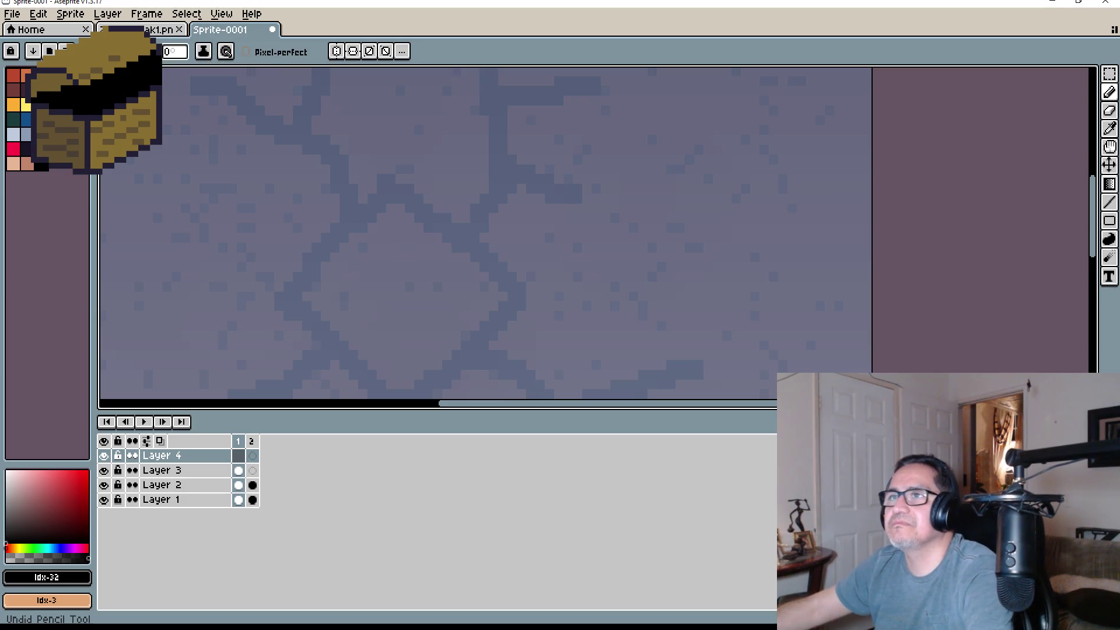
drag(393, 190, 387, 193)
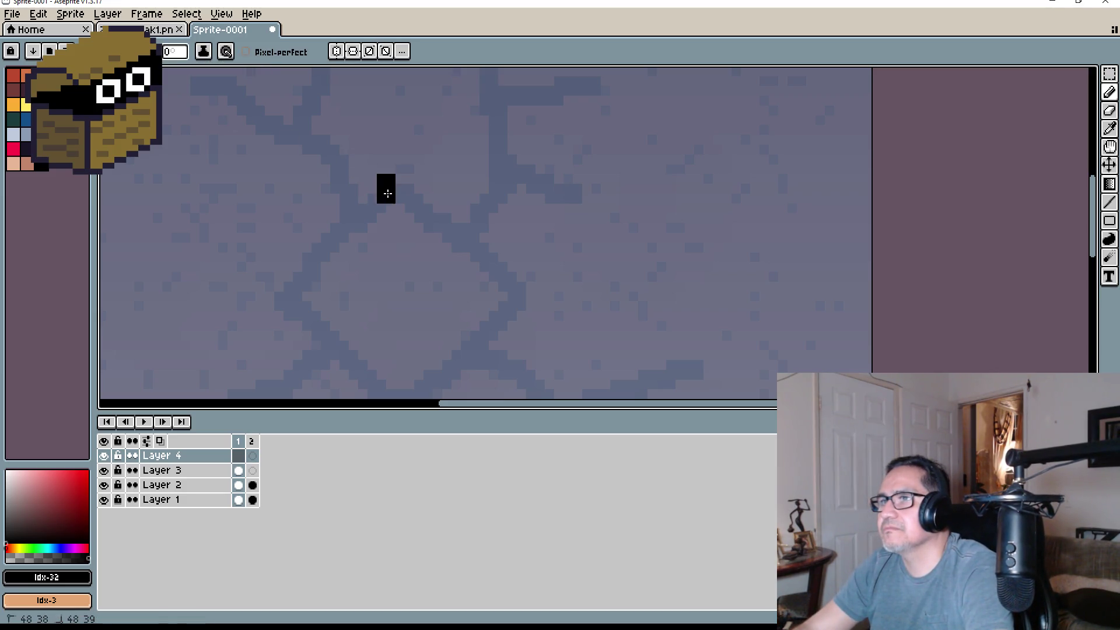
Close the black diamond outline and extend a crack upward with a branch to the right
mouse_move(337, 245)
mouse_down()
mouse_move(302, 279)
mouse_move(302, 326)
mouse_move(389, 398)
mouse_move(370, 350)
mouse_move(338, 342)
mouse_move(448, 267)
mouse_up()
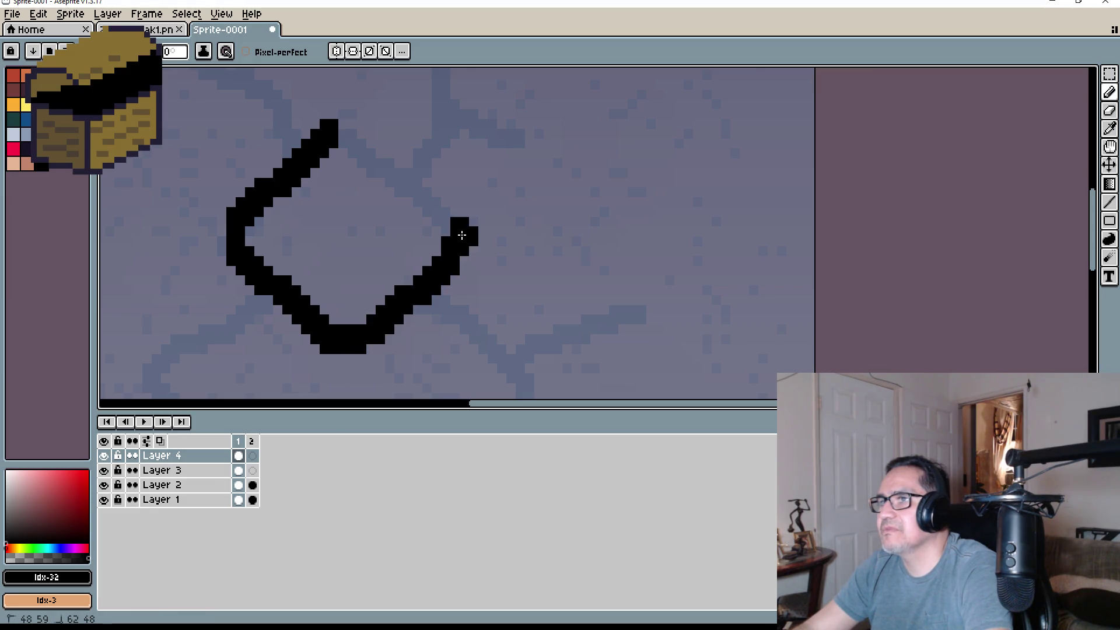
drag(403, 185, 353, 144)
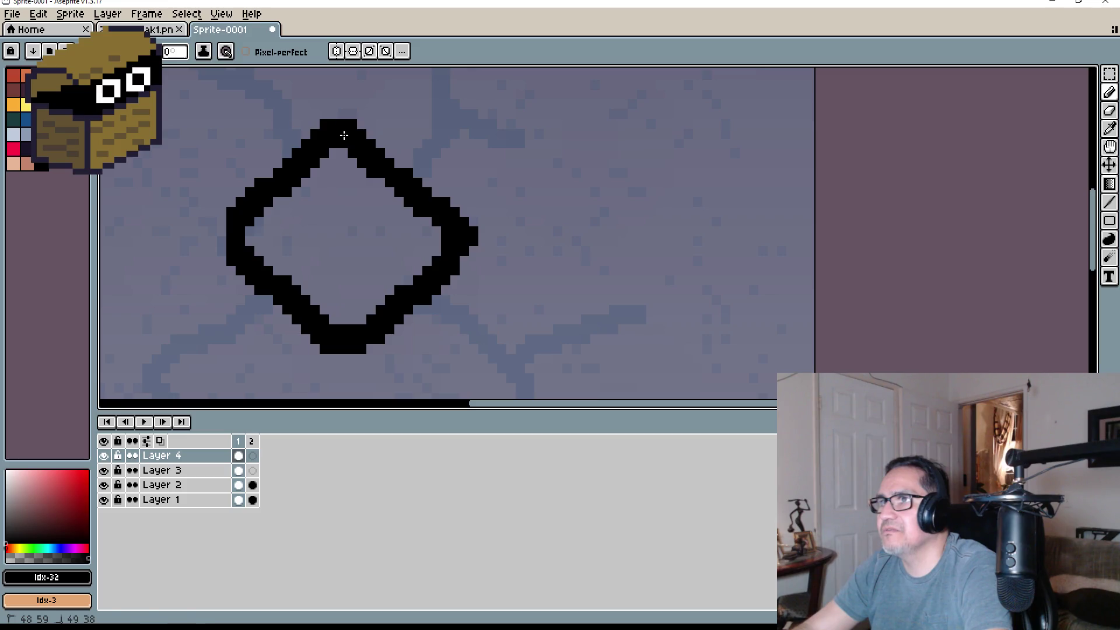
scroll(344, 135, down, 5)
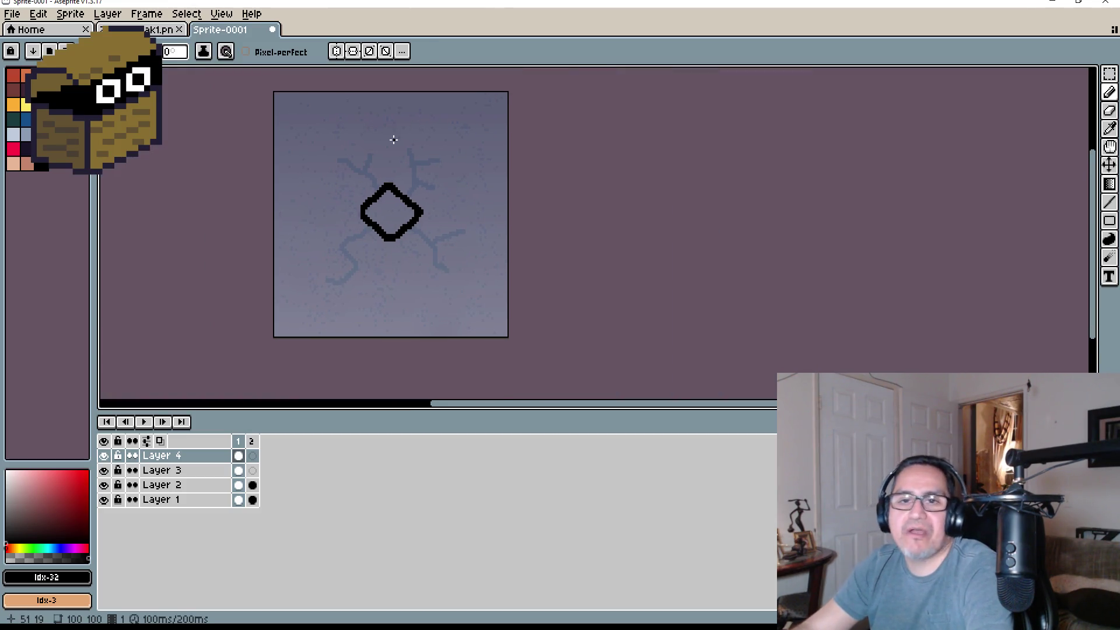
scroll(393, 140, up, 4)
drag(460, 177, 380, 194)
drag(344, 240, 348, 237)
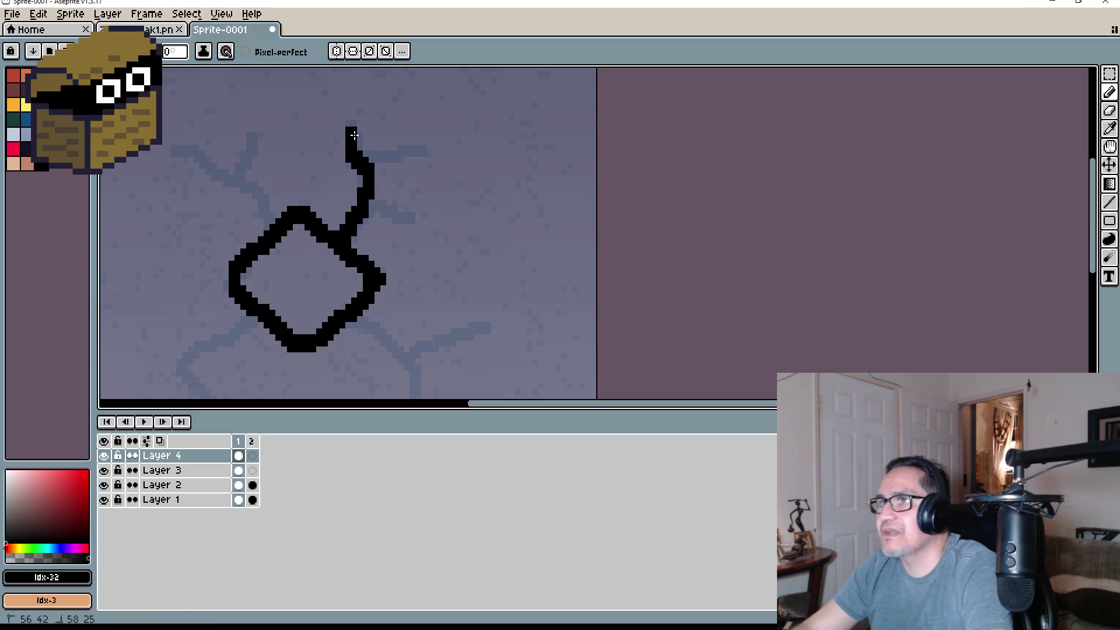
drag(354, 135, 432, 151)
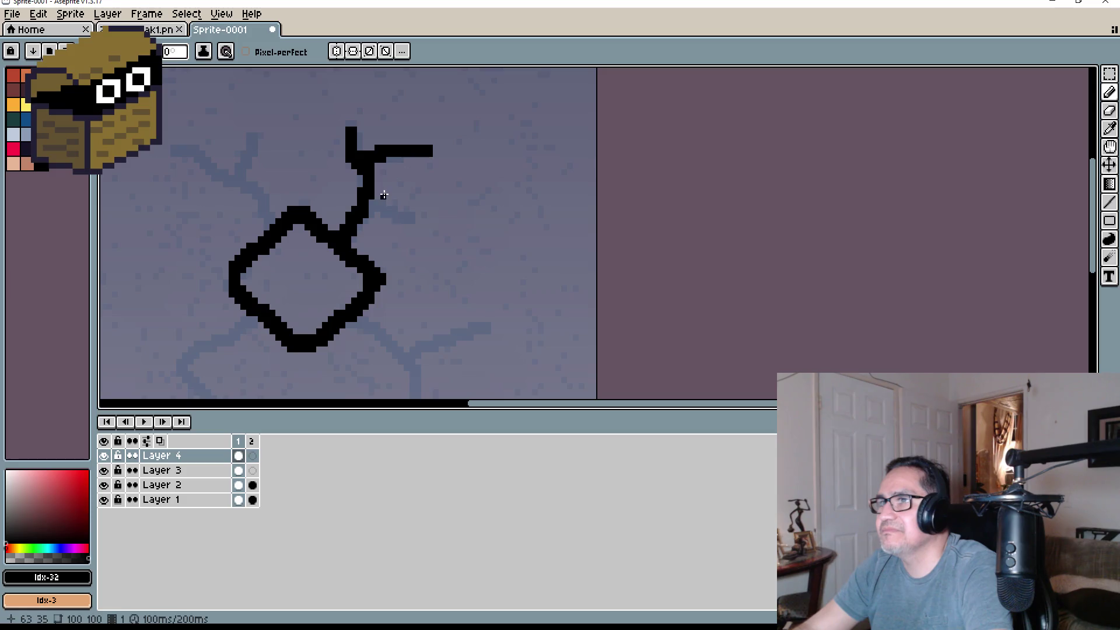
drag(370, 201, 414, 219)
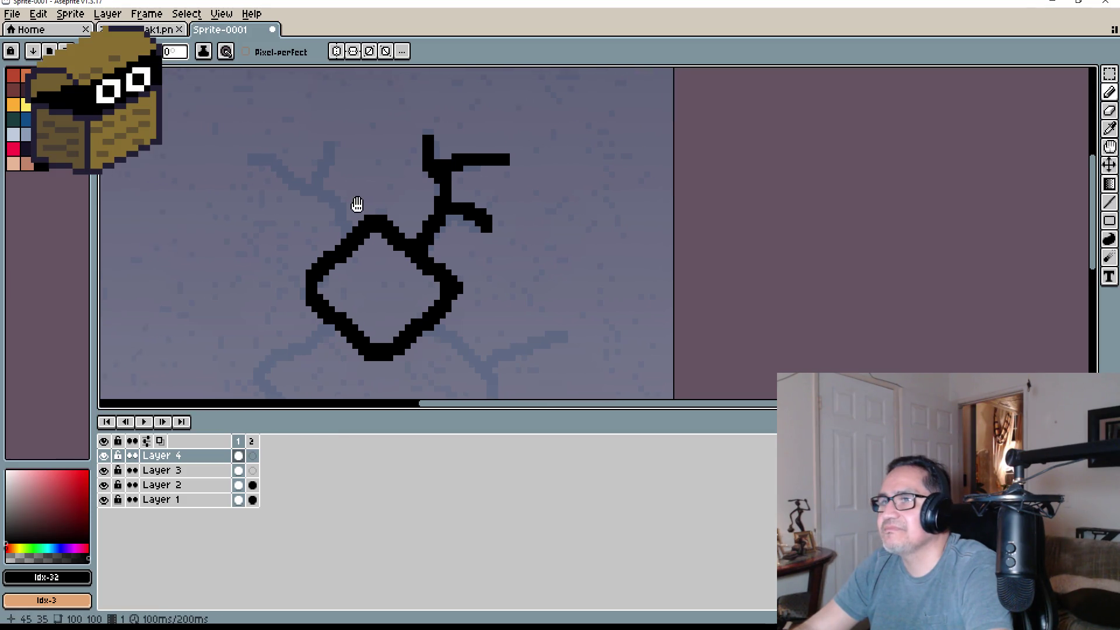
scroll(354, 208, up, 2)
Draw a crack running up-left and a branch heading up-right
mouse_move(334, 269)
mouse_down()
mouse_move(325, 225)
mouse_move(250, 163)
mouse_move(253, 143)
mouse_up()
mouse_move(267, 165)
mouse_down()
mouse_move(340, 167)
mouse_move(468, 227)
mouse_move(307, 148)
mouse_up()
click(470, 205)
mouse_move(470, 205)
mouse_down()
mouse_move(468, 175)
mouse_move(513, 117)
mouse_up()
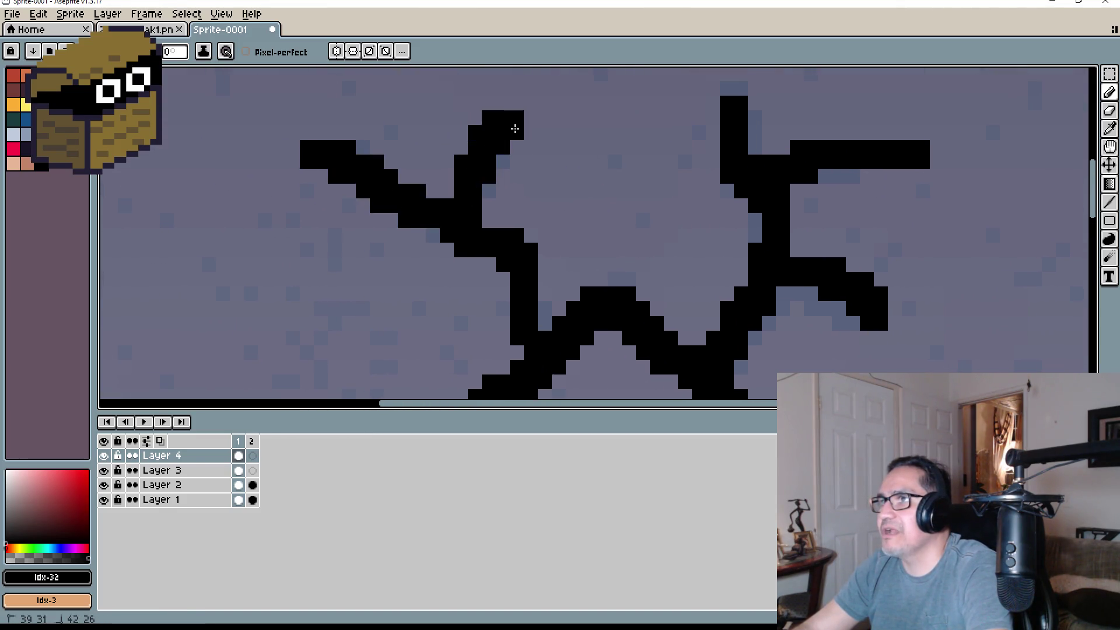
scroll(585, 188, down, 4)
drag(585, 187, 551, 191)
scroll(405, 188, up, 3)
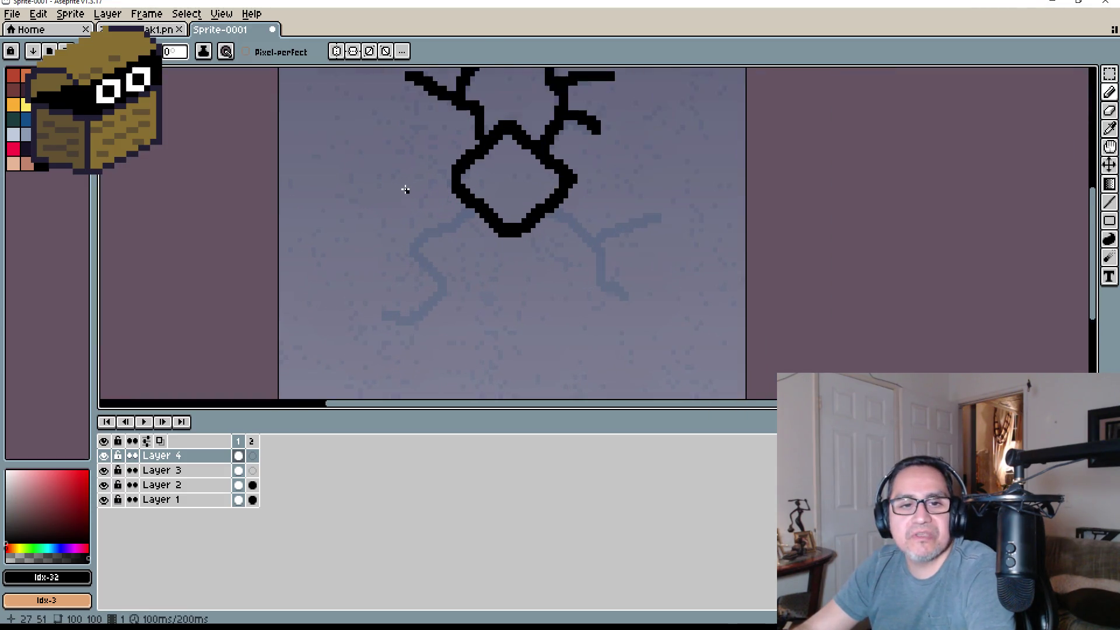
scroll(577, 252, up, 2)
Draw cracks down-left and down-right from the diamond, with a branch up to the right
click(488, 218)
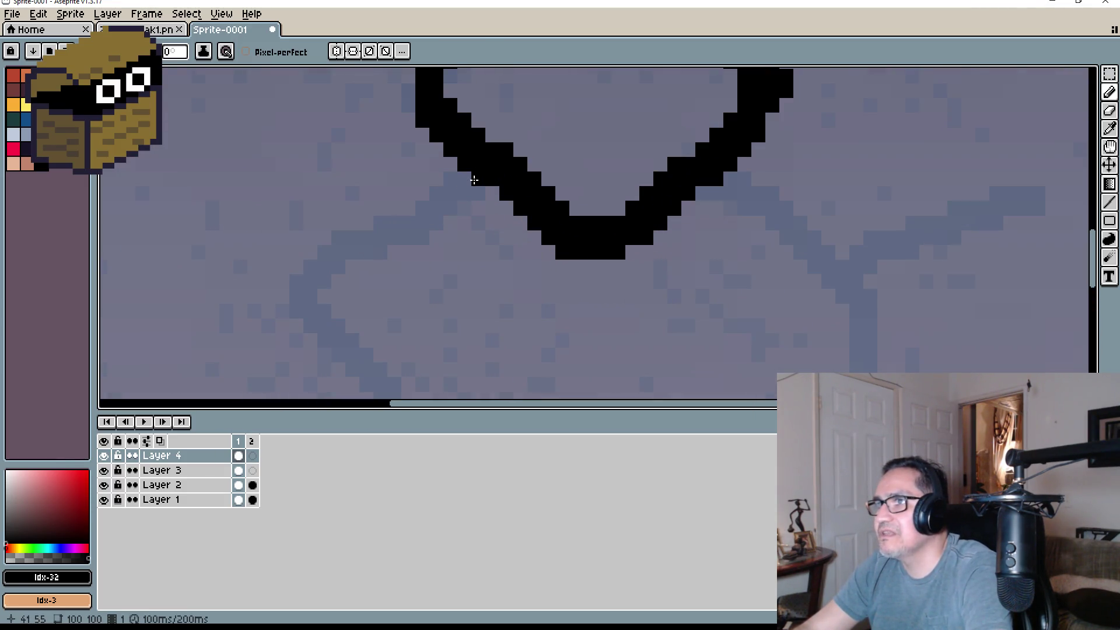
mouse_move(473, 180)
mouse_down()
mouse_move(328, 250)
mouse_move(304, 307)
mouse_move(327, 197)
mouse_move(278, 169)
mouse_move(352, 282)
mouse_move(247, 367)
mouse_up()
scroll(445, 310, down, 3)
scroll(445, 265, up, 2)
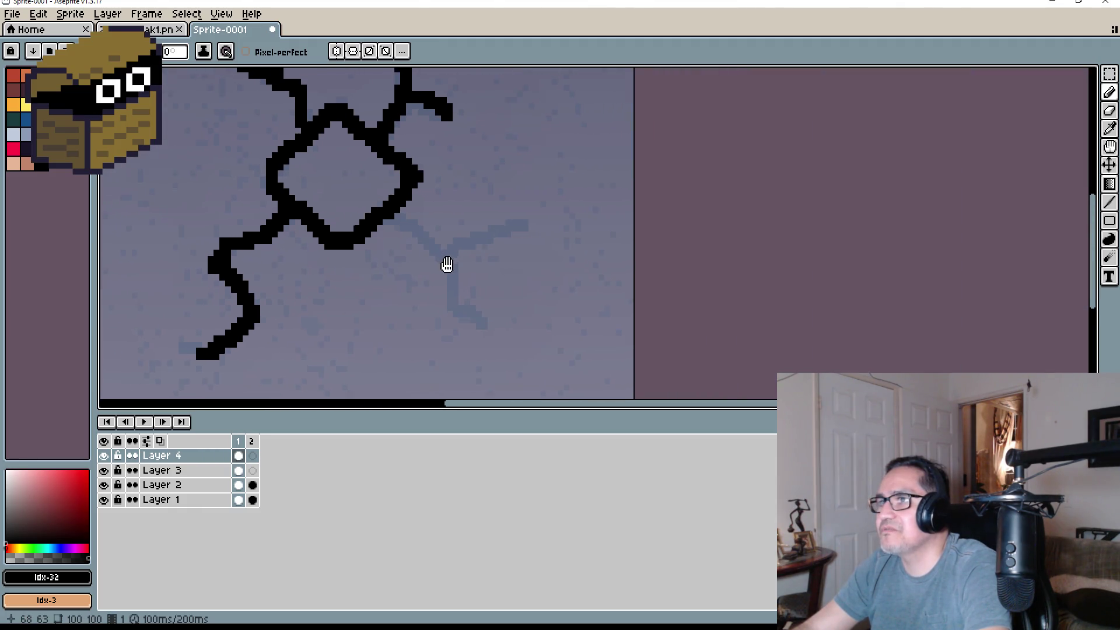
drag(348, 204, 452, 300)
mouse_move(454, 338)
mouse_down()
mouse_move(468, 371)
mouse_move(495, 365)
mouse_up()
mouse_move(442, 277)
mouse_down()
mouse_move(523, 230)
mouse_move(556, 233)
mouse_up()
scroll(574, 228, down, 2)
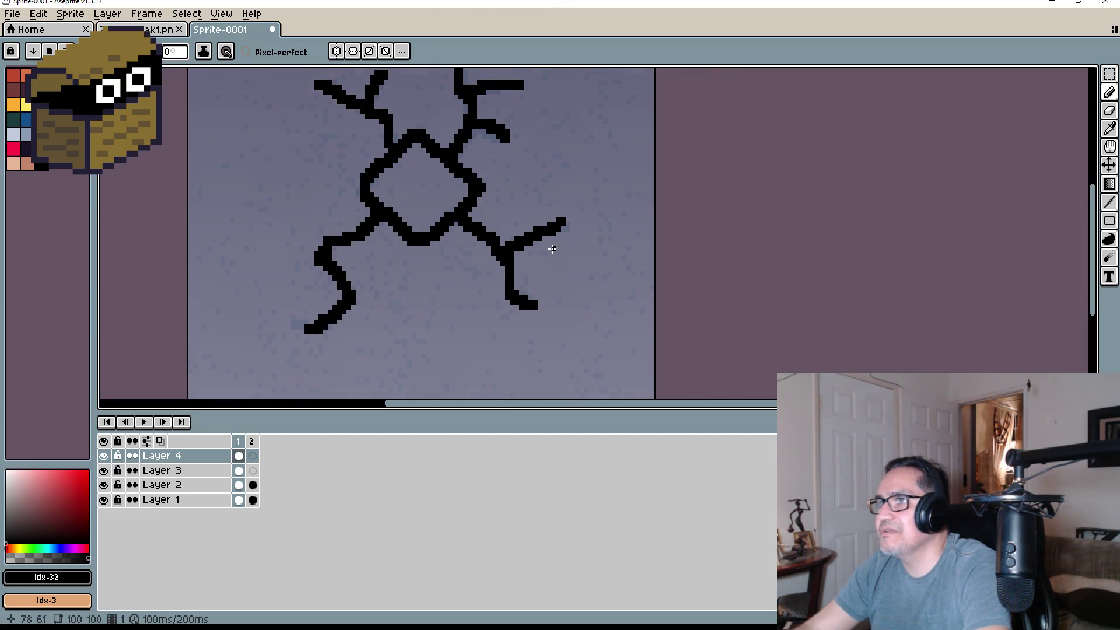
click(190, 473)
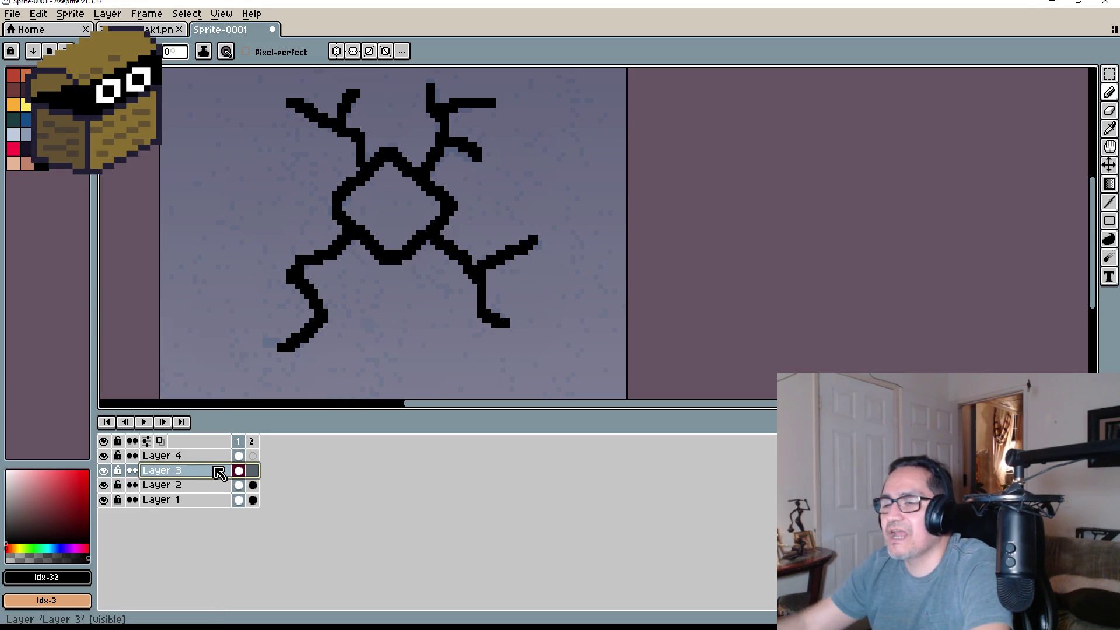
Delete Layer 3 and copy Layer 4's crack cel into a new frame 3
key(Delete)
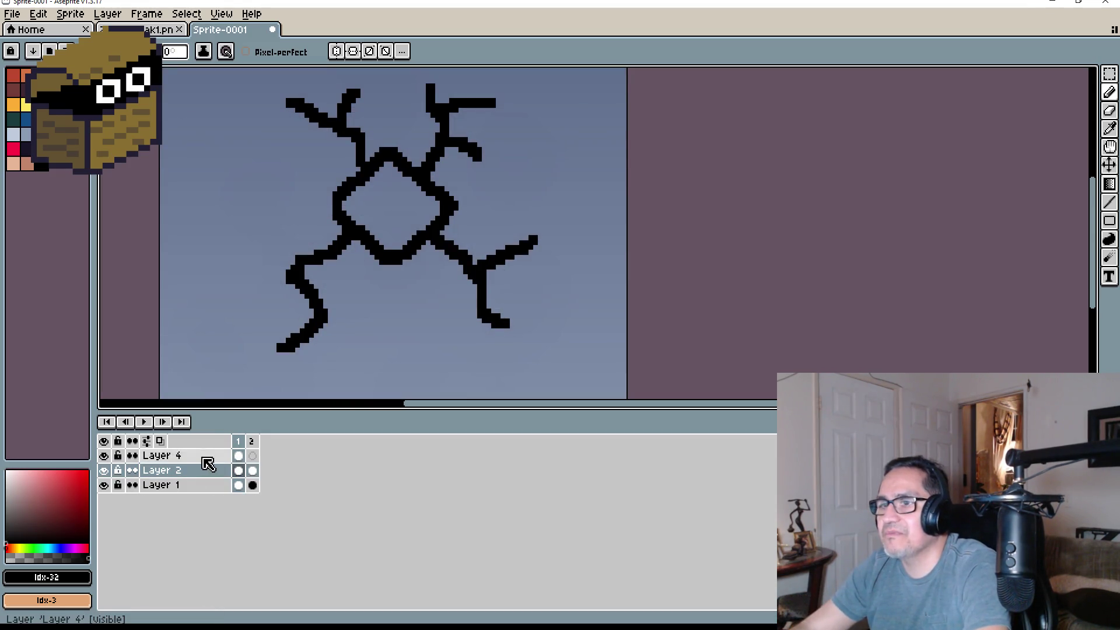
click(239, 457)
mouse_move(241, 461)
mouse_down()
mouse_move(255, 465)
mouse_move(242, 473)
mouse_up()
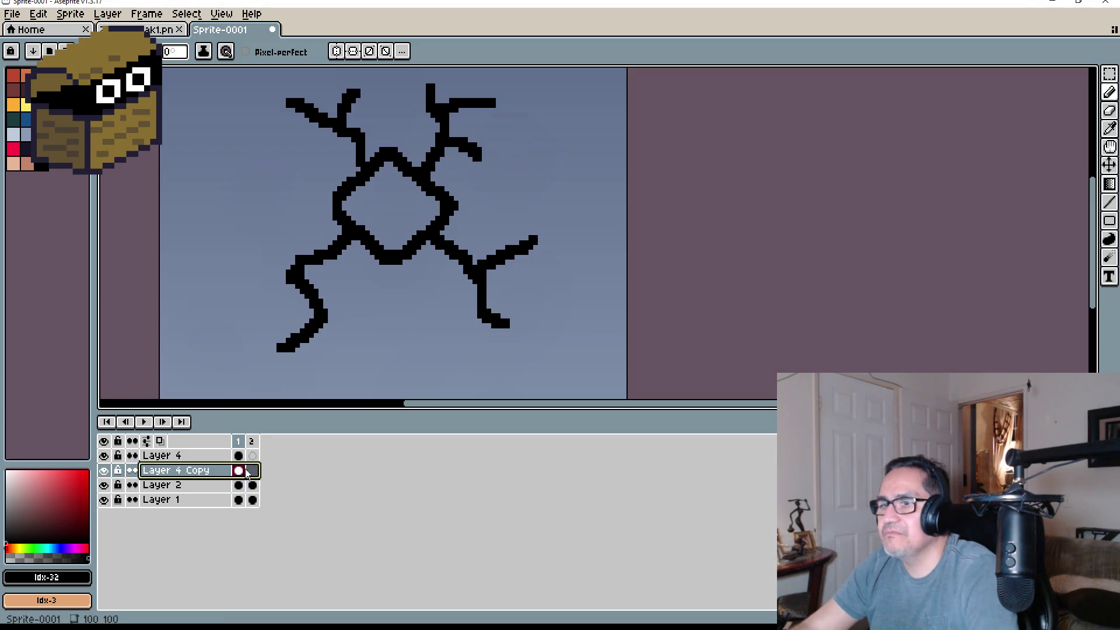
key(ctrl+z)
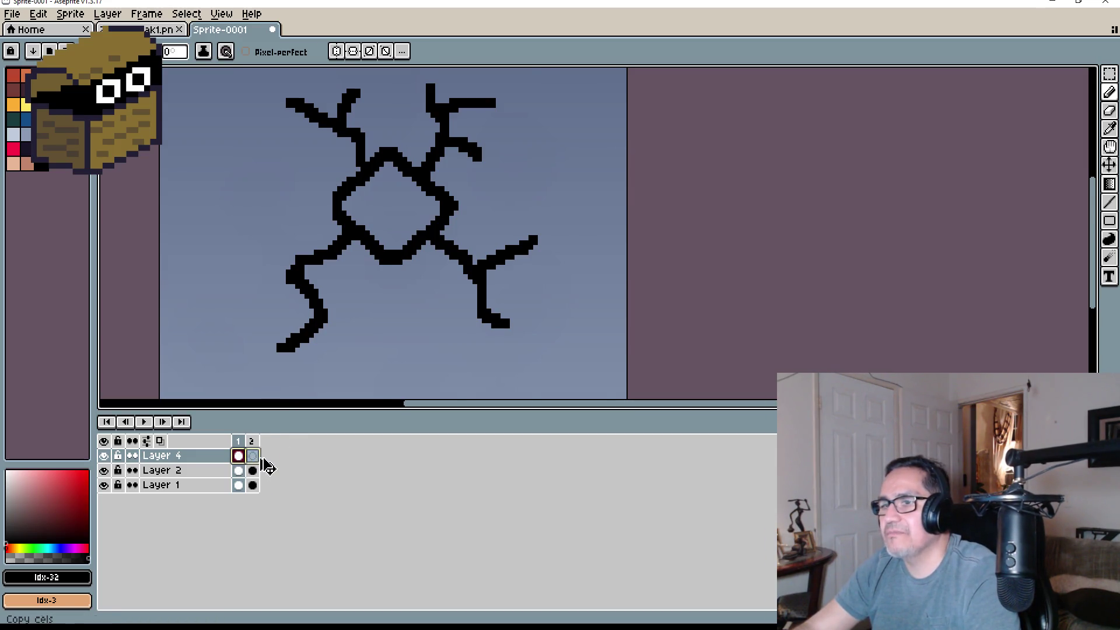
mouse_move(266, 465)
mouse_down()
mouse_move(281, 467)
mouse_move(266, 443)
mouse_up()
right_click(266, 441)
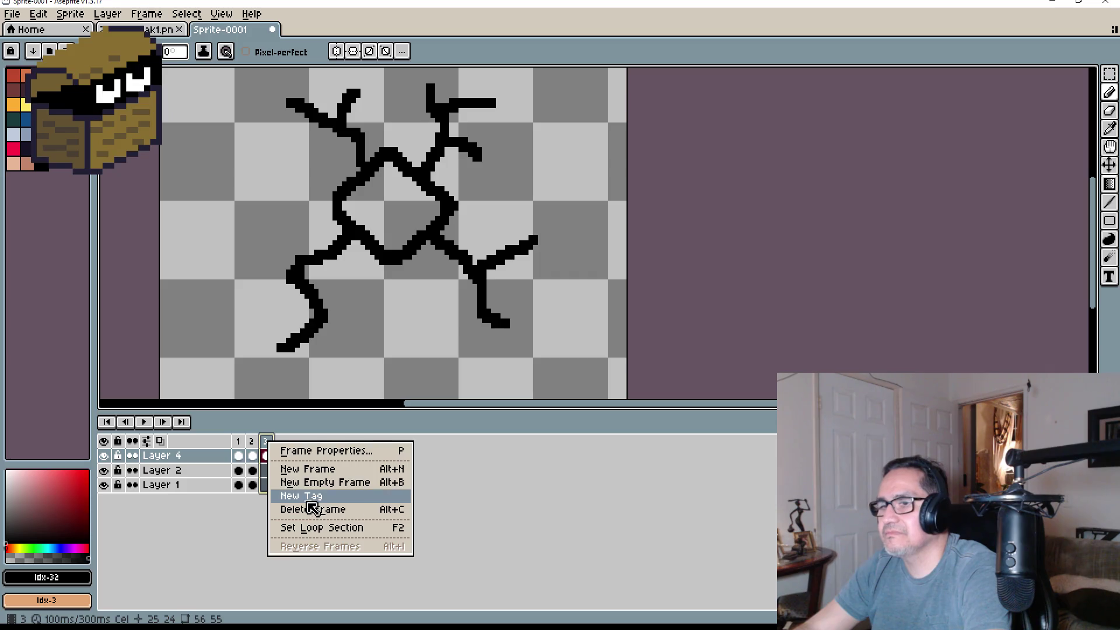
Move Layer 4's crack cel from frame 1 to frame 2 and check frame 3
click(241, 462)
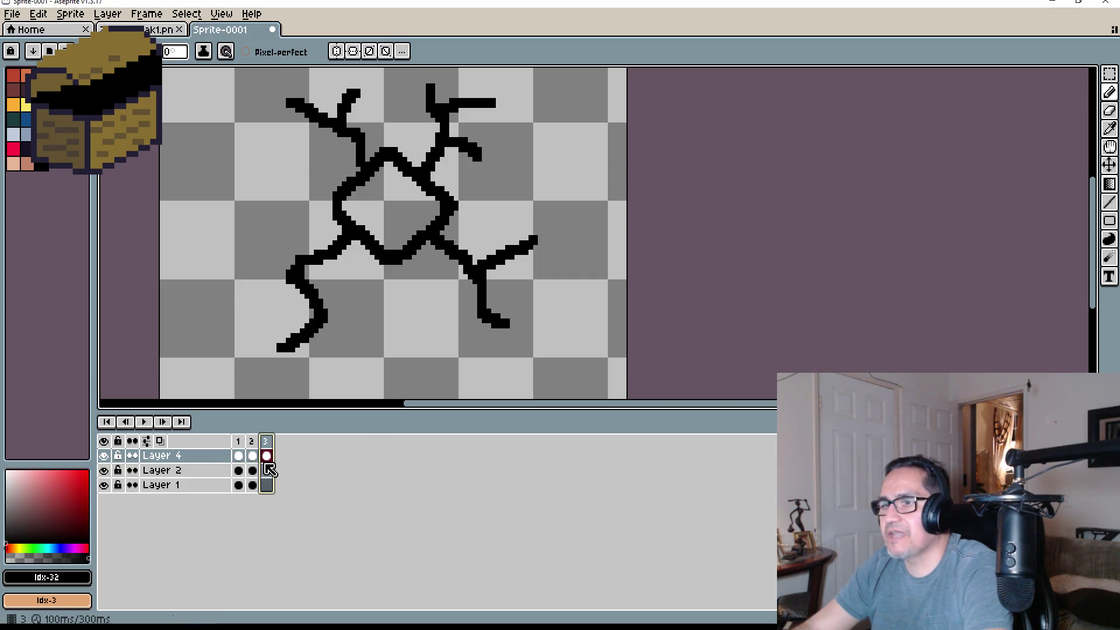
click(240, 458)
drag(250, 459, 258, 460)
scroll(461, 240, down, 6)
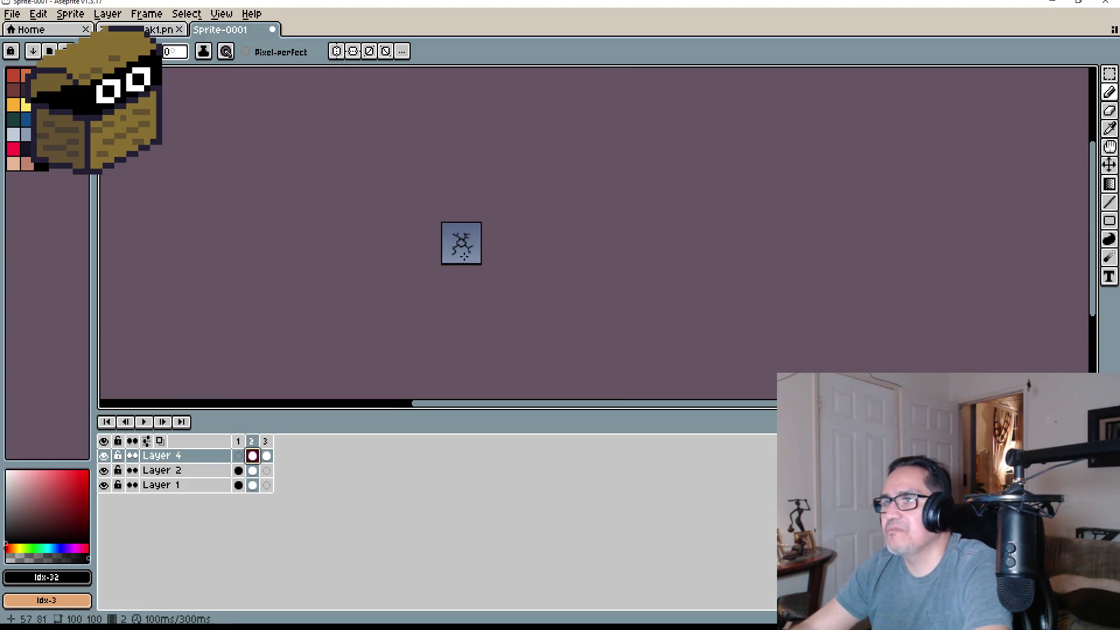
scroll(475, 246, up, 5)
click(266, 441)
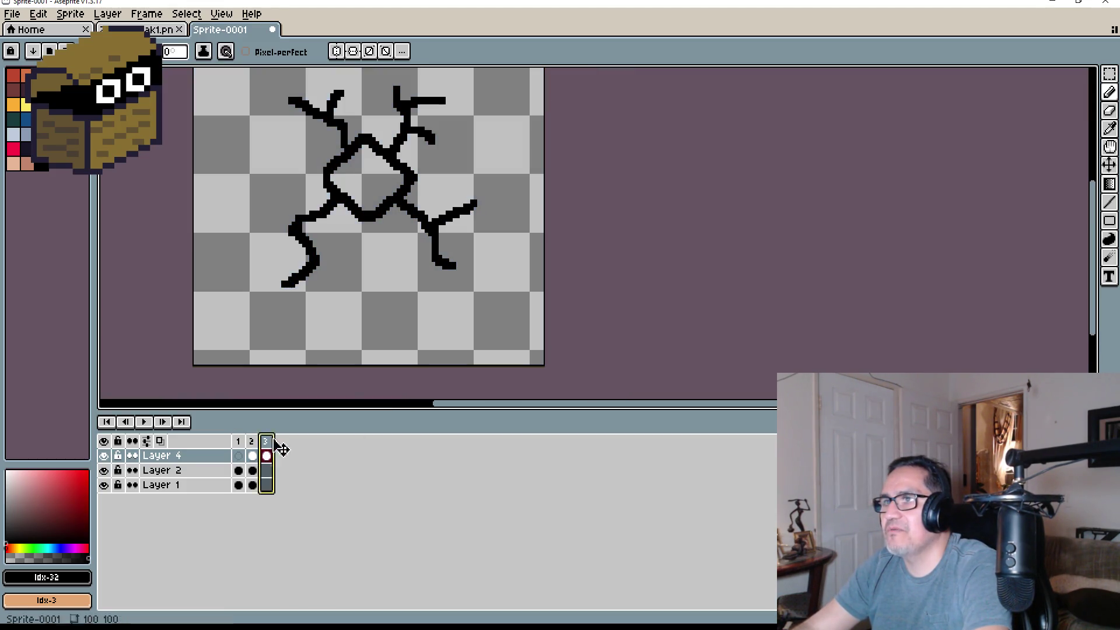
scroll(495, 212, down, 5)
drag(542, 194, 482, 240)
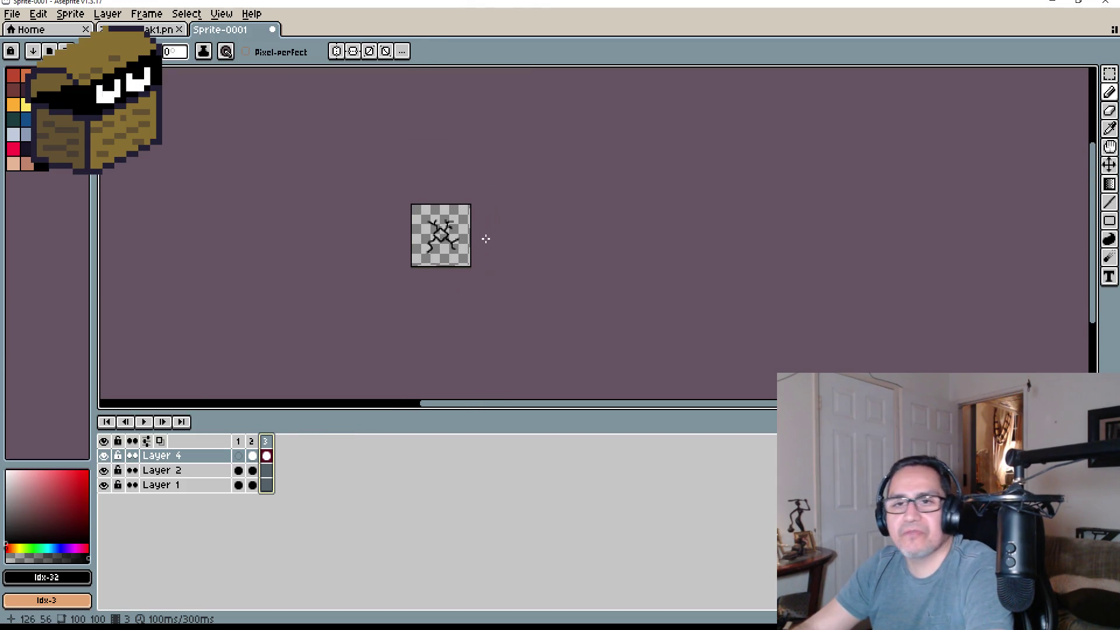
scroll(483, 240, up, 1)
Add a new Layer 5 above Layer 2, then view frames 2 and 3 of 2dDirtBreak1.png
click(166, 471)
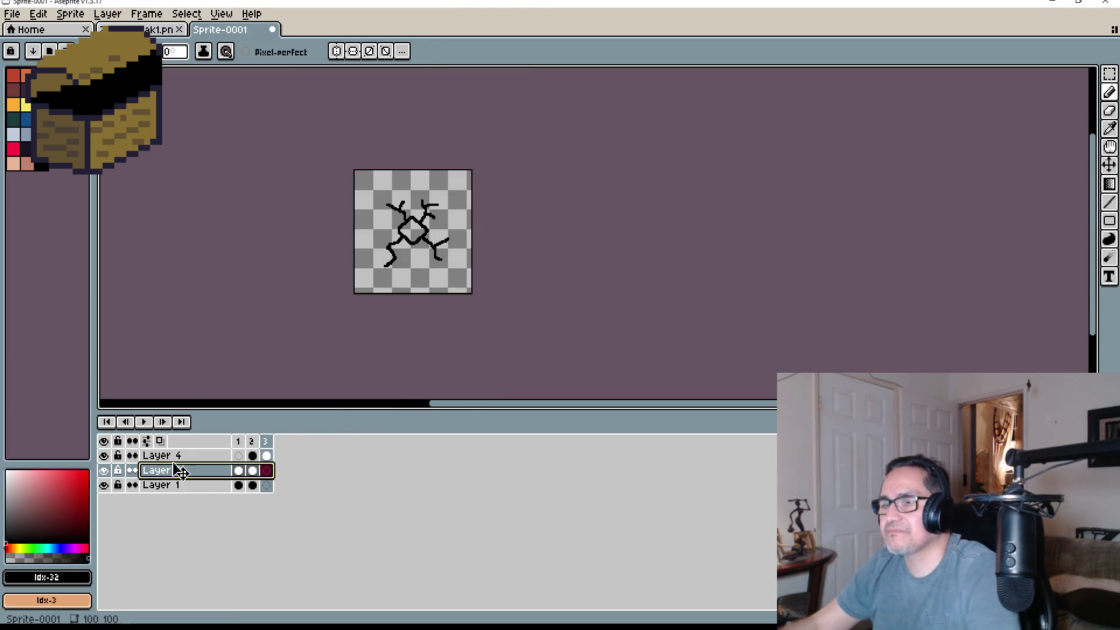
key(shift+n)
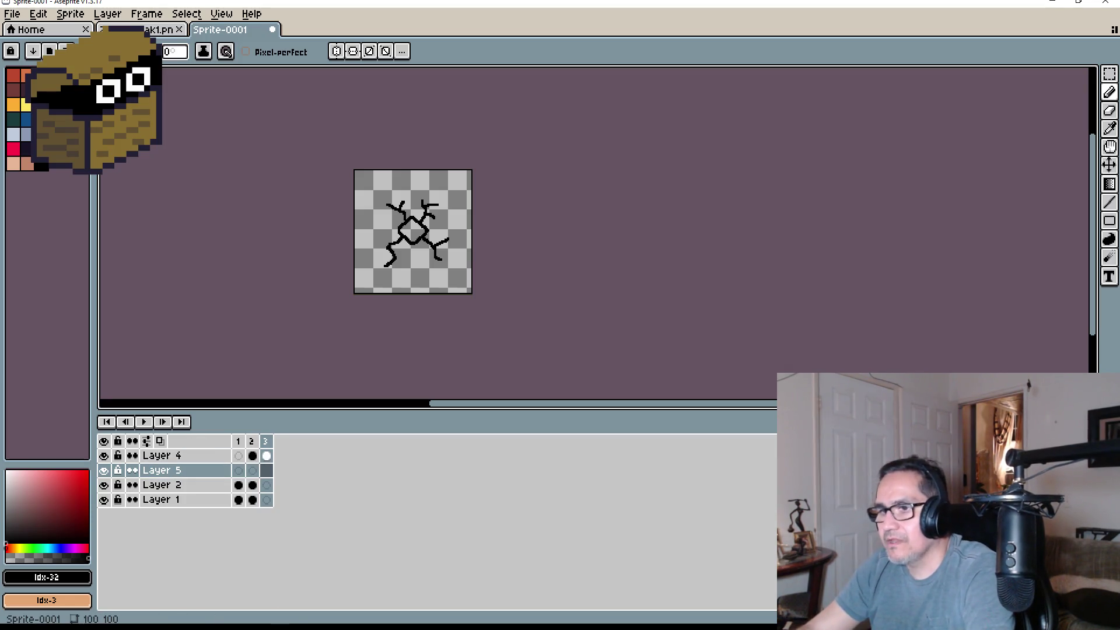
click(162, 31)
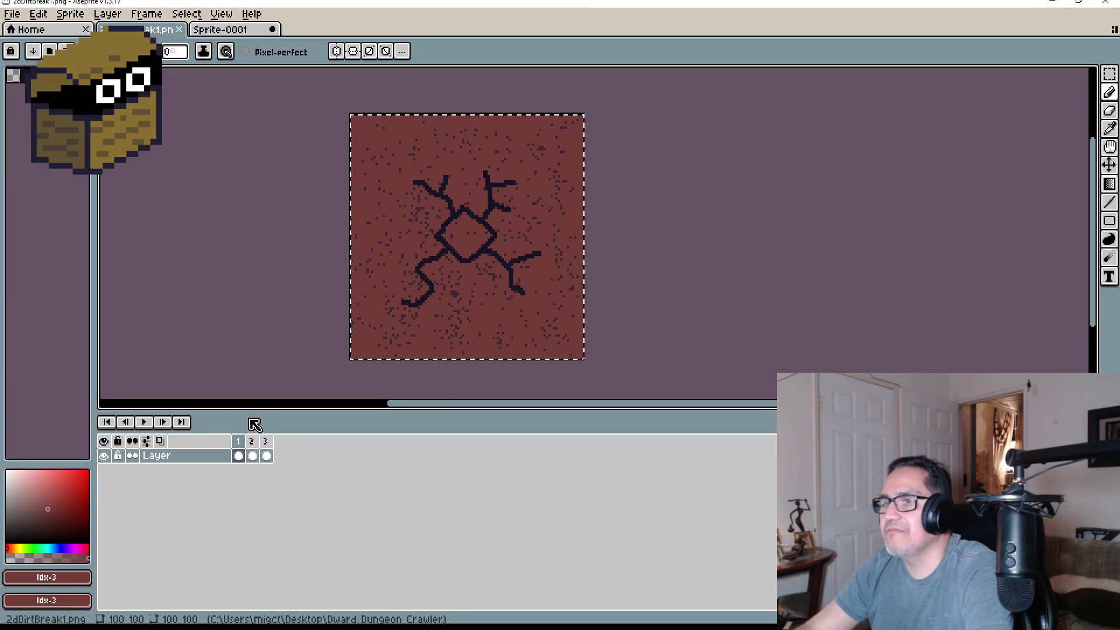
click(253, 442)
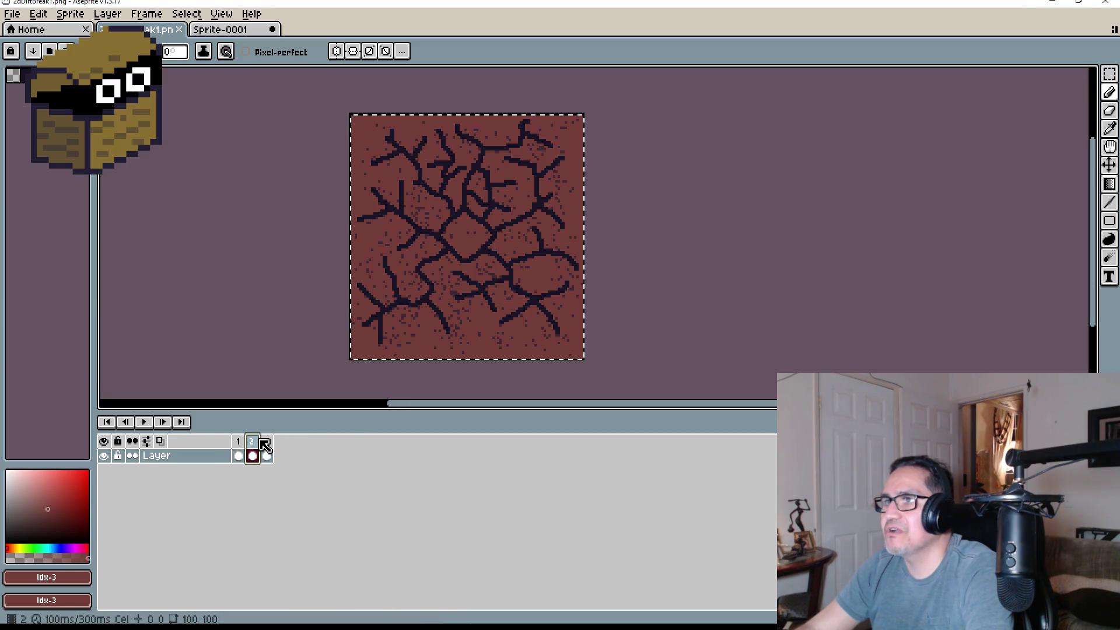
click(269, 441)
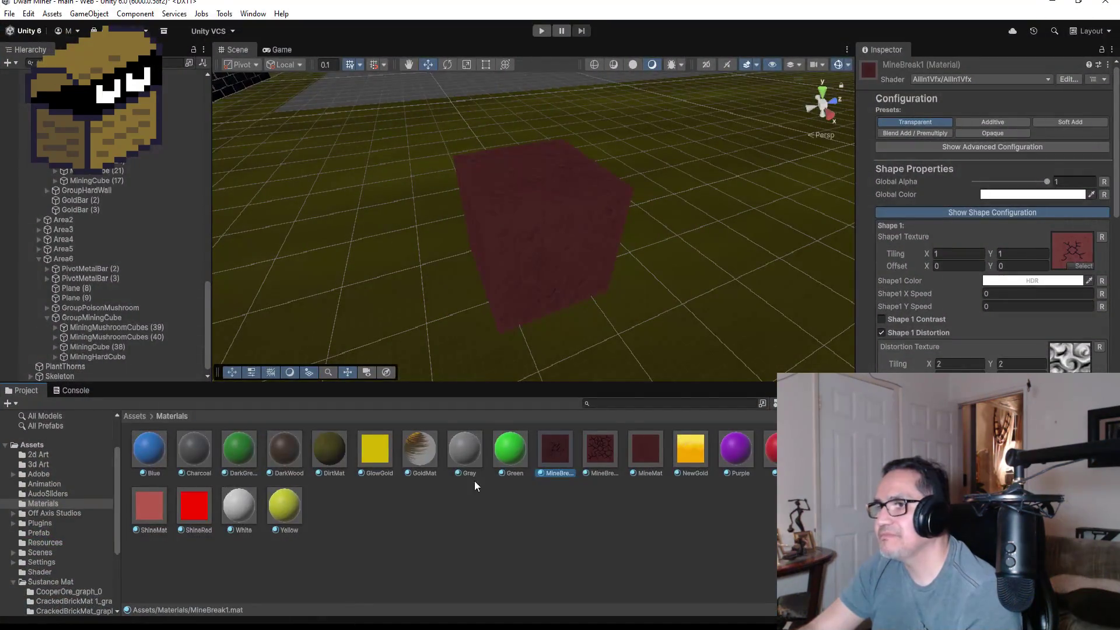
click(600, 452)
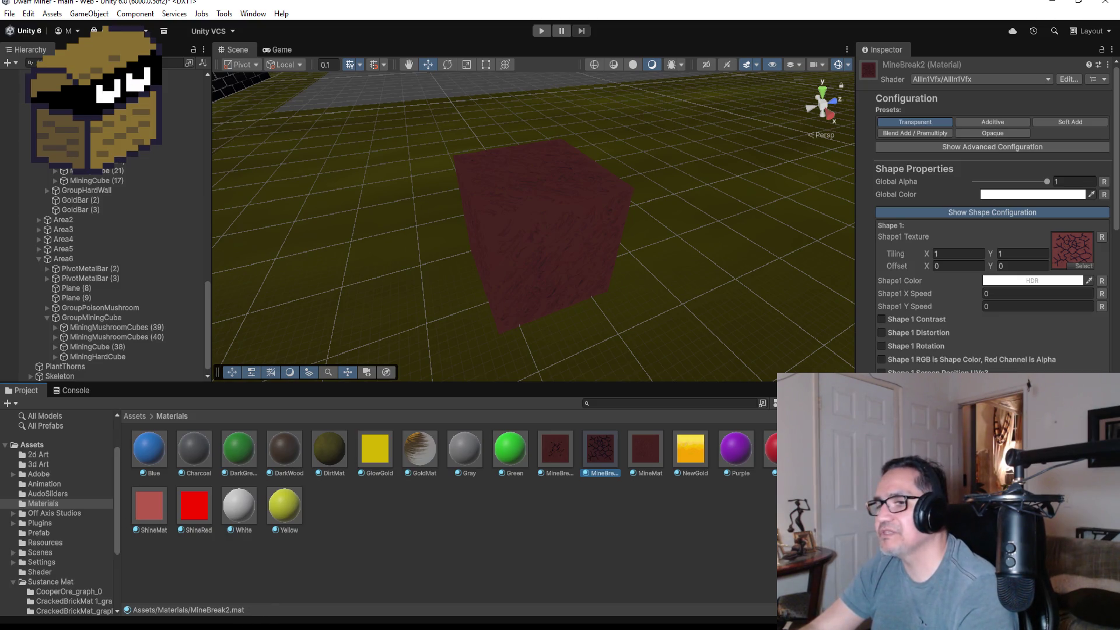
key(alt+Tab)
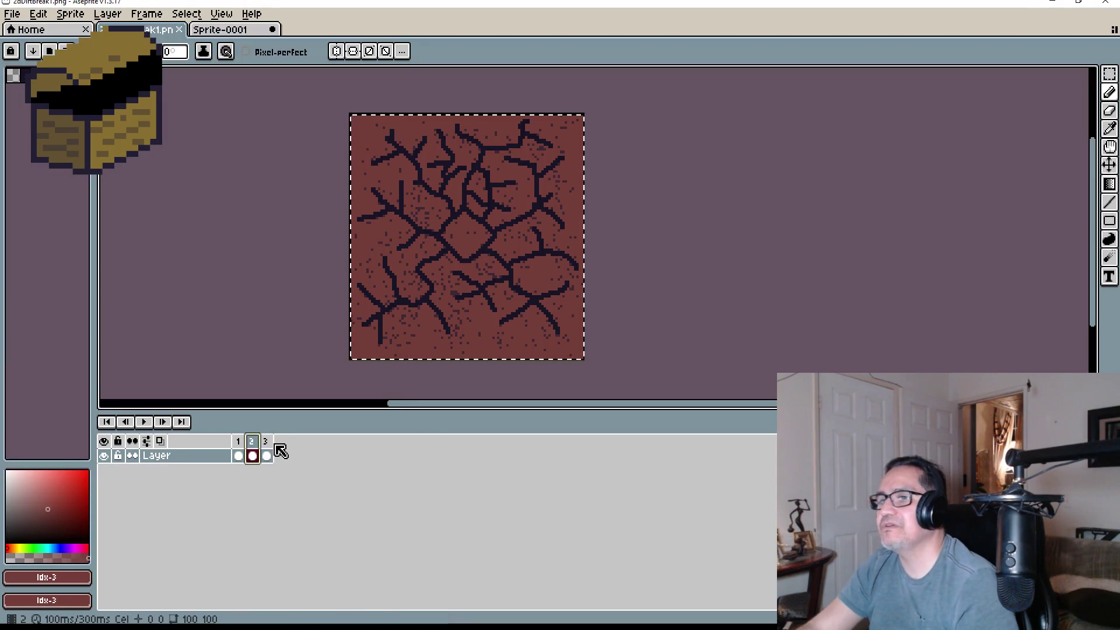
click(265, 444)
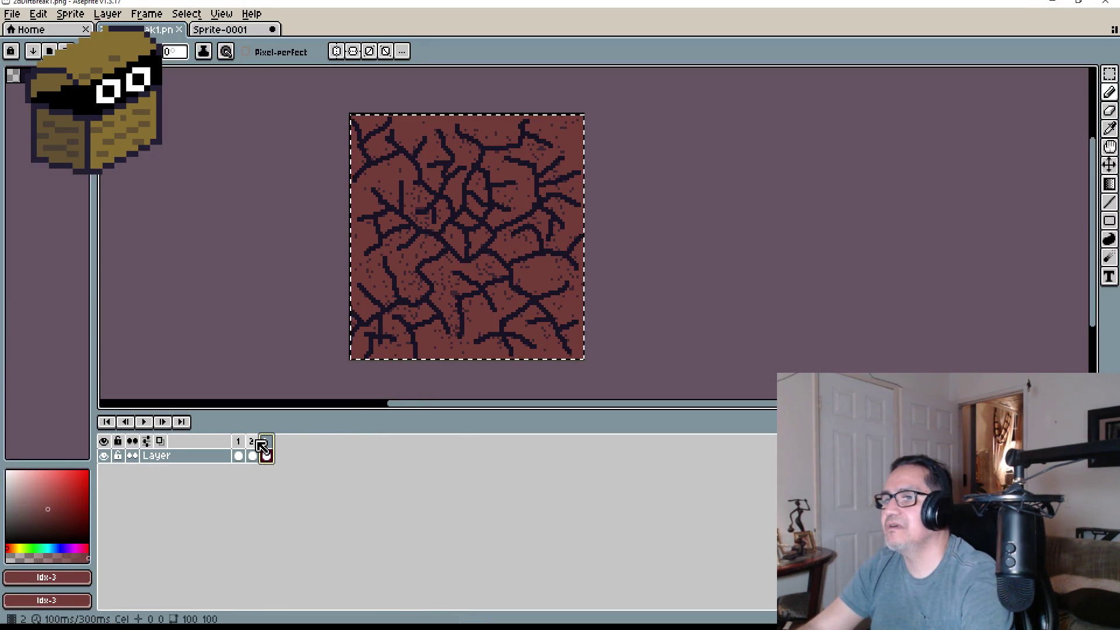
key(Left)
key(Left)
key(Left)
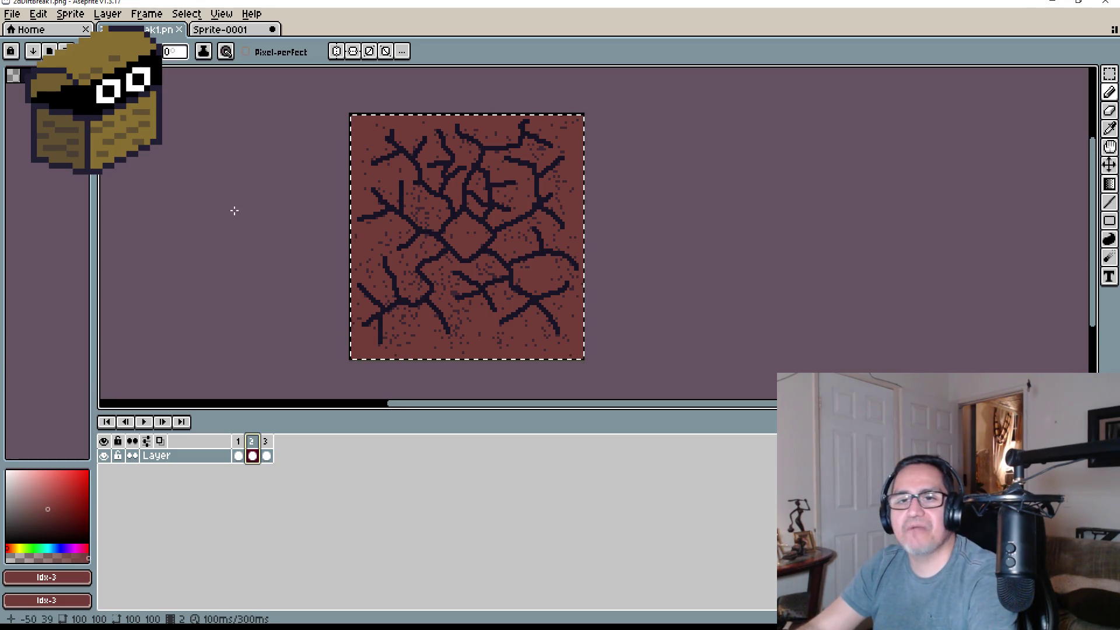
click(38, 14)
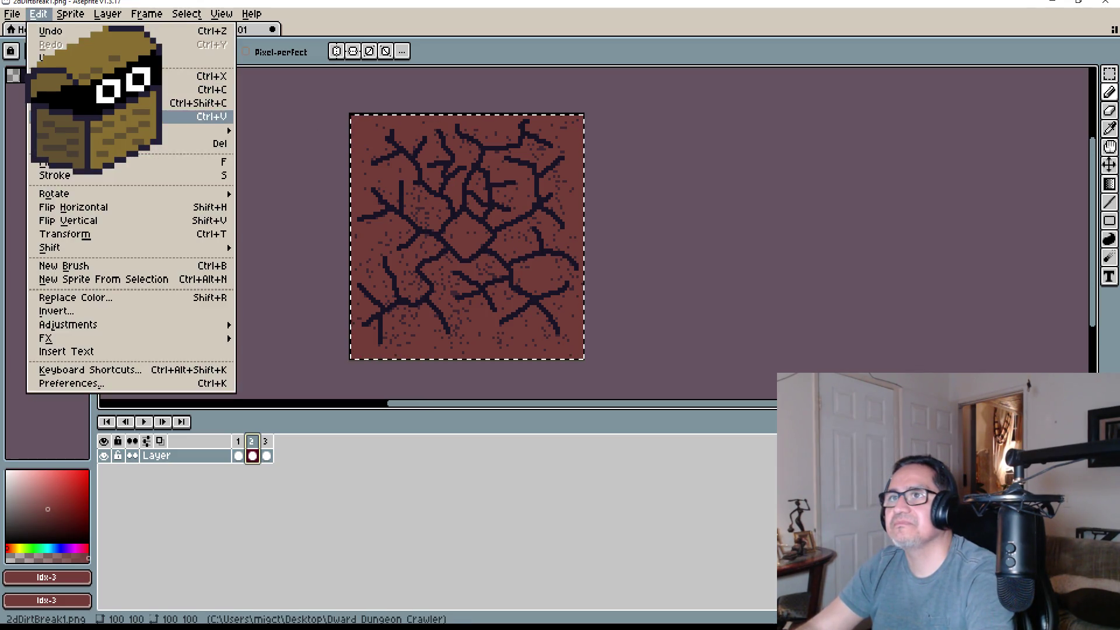
key(ctrl+alt+n)
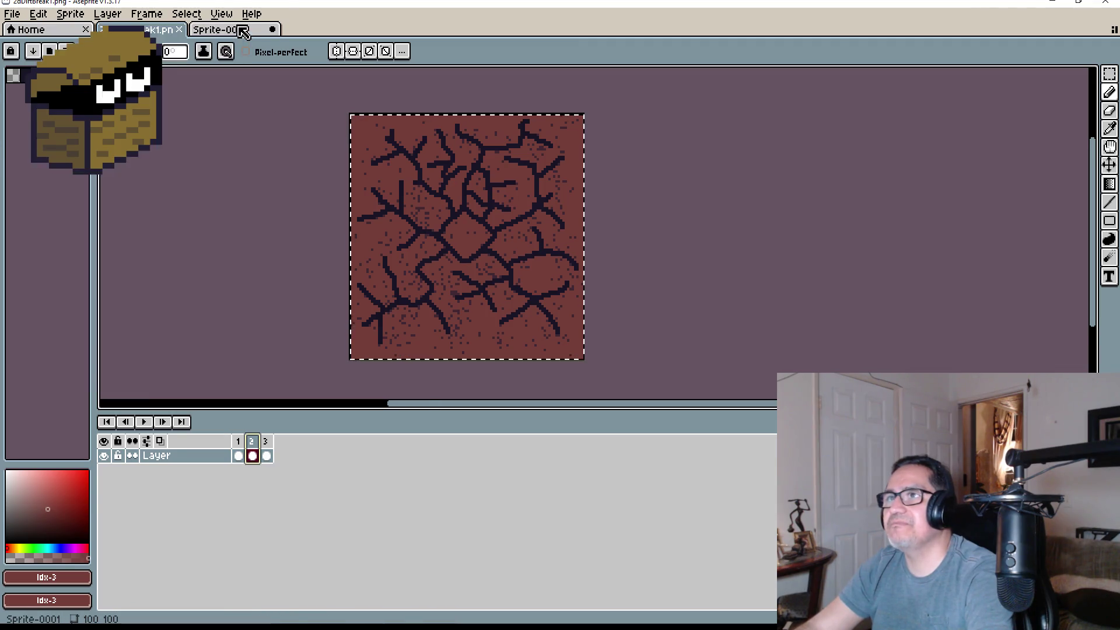
click(243, 33)
Pick black and draw crack branches up-left, up-right and down-left from the existing crack
scroll(438, 166, up, 5)
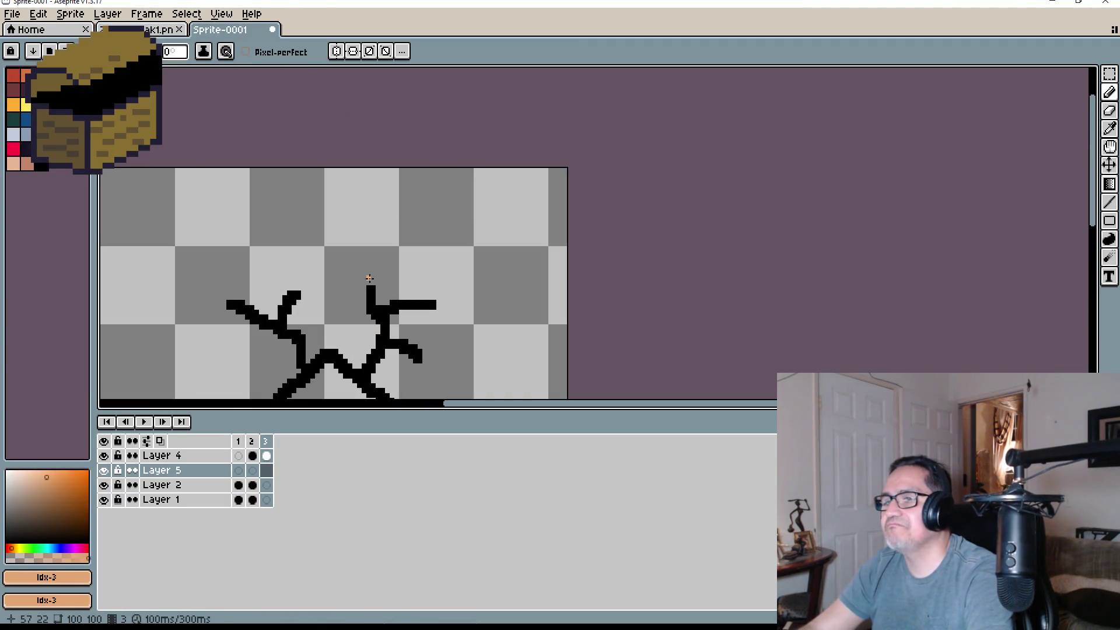
drag(369, 279, 383, 149)
click(41, 167)
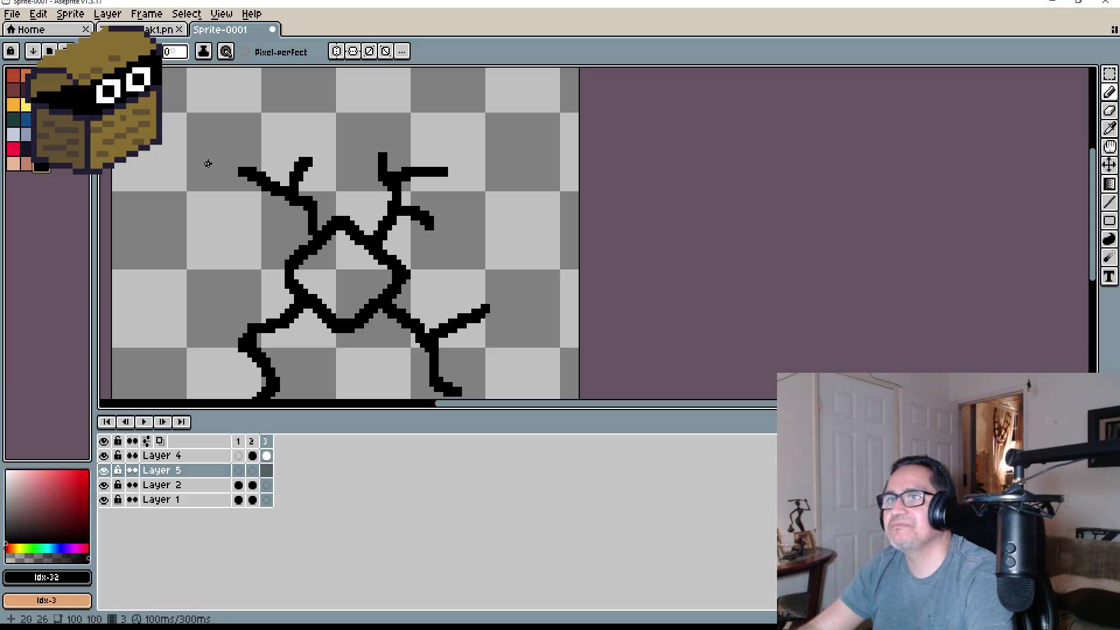
scroll(237, 162, down, 3)
mouse_move(250, 165)
mouse_down()
mouse_move(321, 195)
mouse_move(305, 125)
mouse_up()
scroll(321, 194, up, 3)
drag(260, 85, 238, 75)
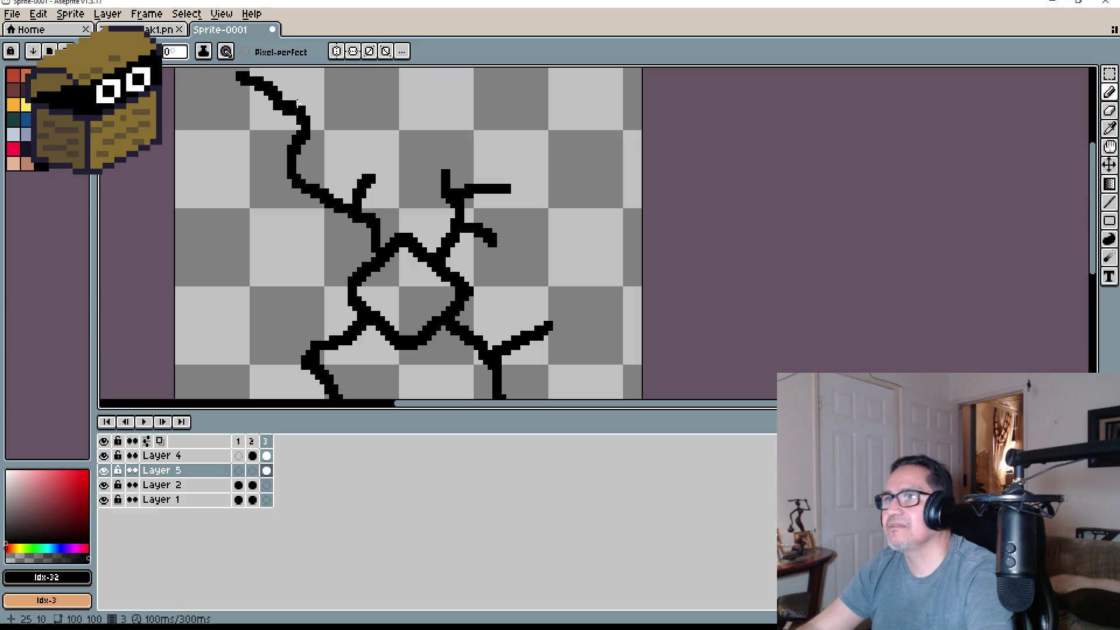
drag(304, 125, 374, 73)
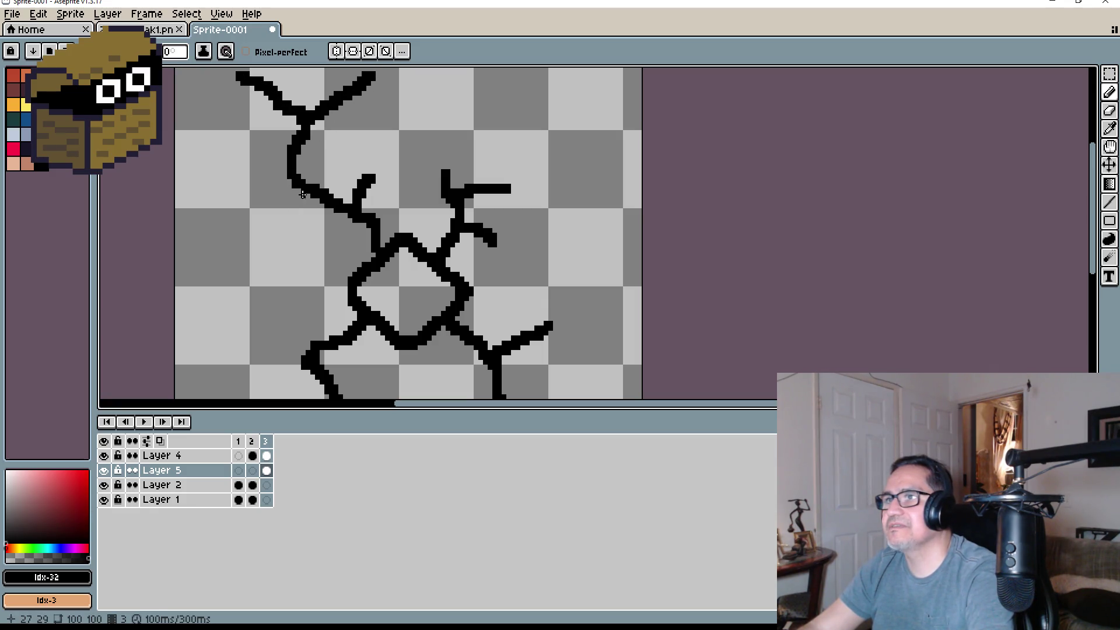
mouse_move(303, 194)
mouse_down()
mouse_move(199, 233)
mouse_move(270, 279)
mouse_up()
Add short cracks across the lower-left of the tile, undoing an overlong leftward extension
drag(362, 331, 356, 174)
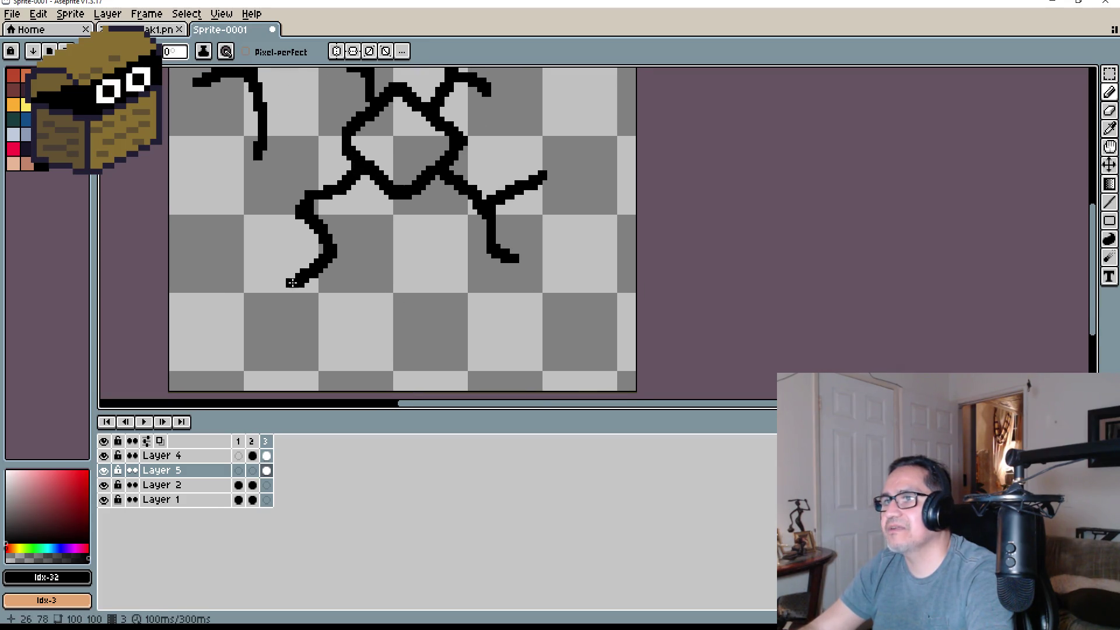
mouse_move(292, 283)
mouse_down()
mouse_move(213, 266)
mouse_move(174, 233)
mouse_up()
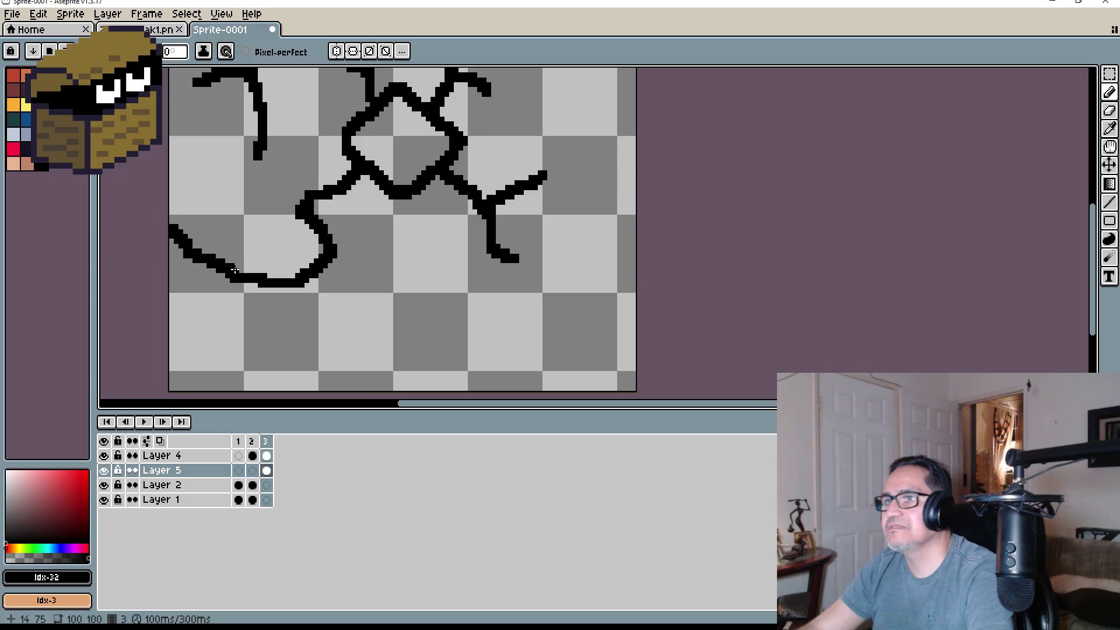
key(ctrl+z)
mouse_move(294, 282)
mouse_down()
mouse_move(307, 305)
mouse_move(247, 360)
mouse_up()
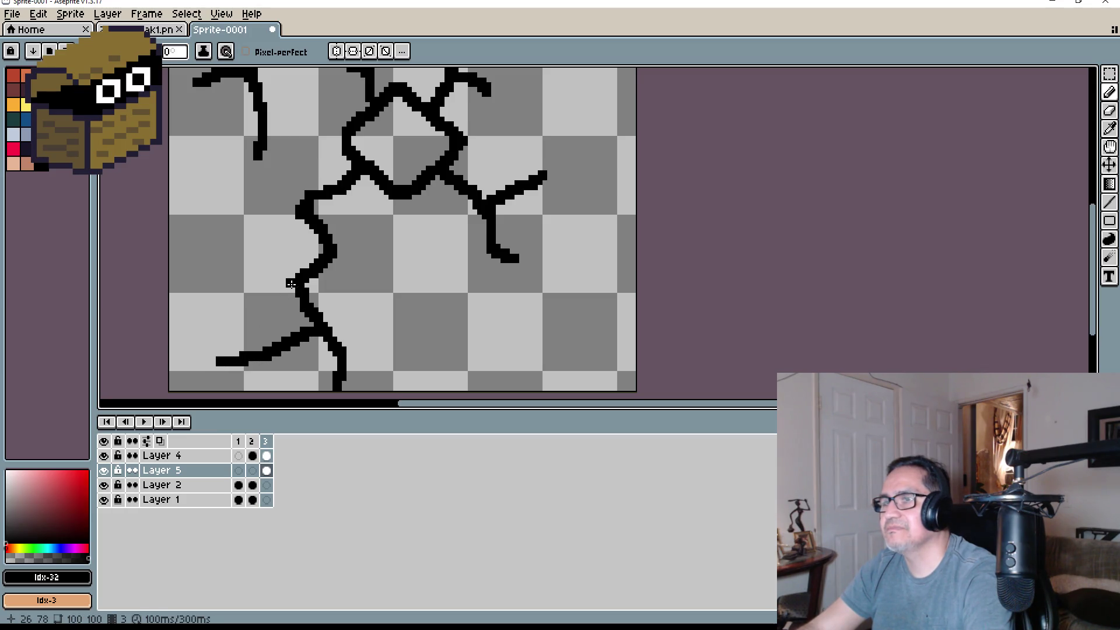
mouse_move(291, 285)
mouse_down()
mouse_move(190, 232)
mouse_move(231, 206)
mouse_up()
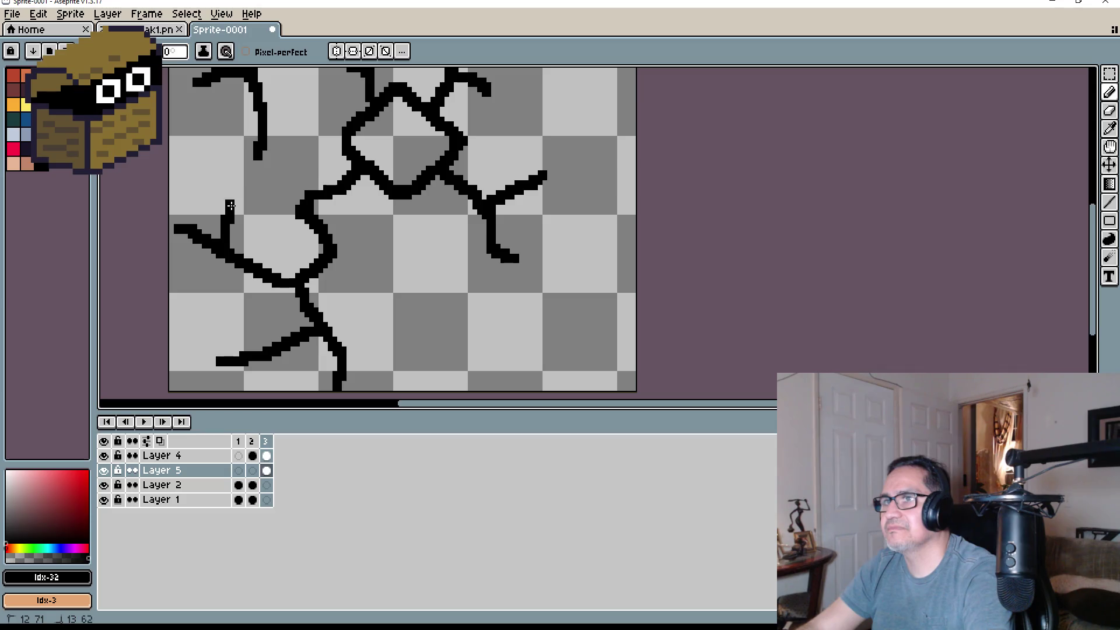
drag(241, 277, 243, 288)
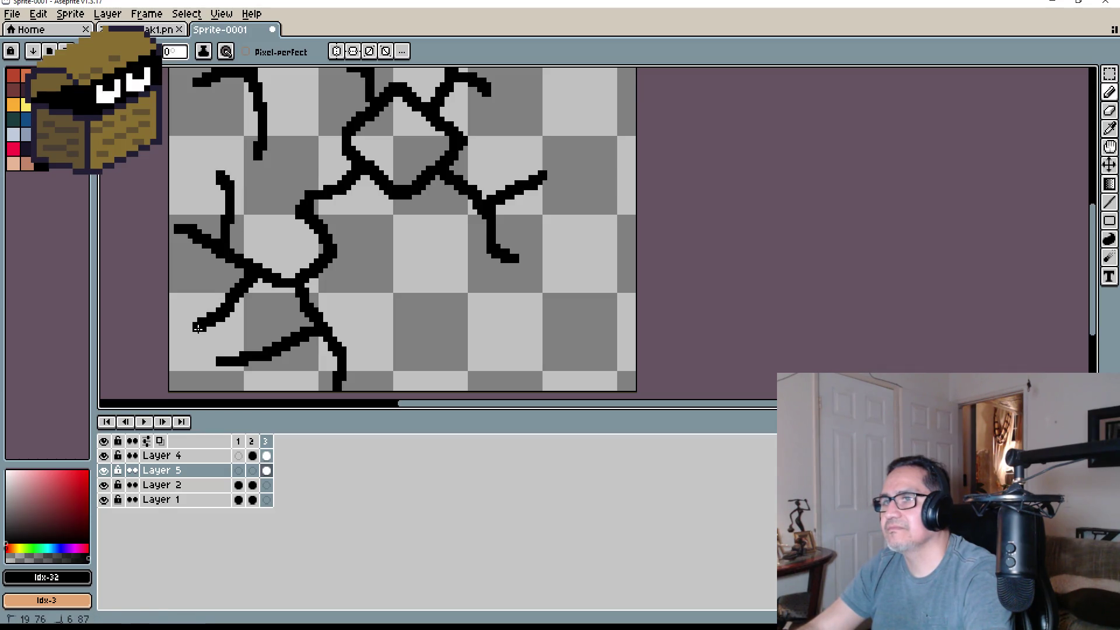
drag(198, 328, 199, 328)
Draw a diagonal crack in the lower right with several short branches off it
drag(324, 315, 430, 301)
mouse_move(517, 259)
mouse_down()
mouse_move(475, 333)
mouse_move(443, 352)
mouse_up()
drag(490, 299, 496, 303)
mouse_move(544, 356)
mouse_down()
mouse_move(601, 276)
mouse_move(592, 313)
mouse_move(583, 263)
mouse_up()
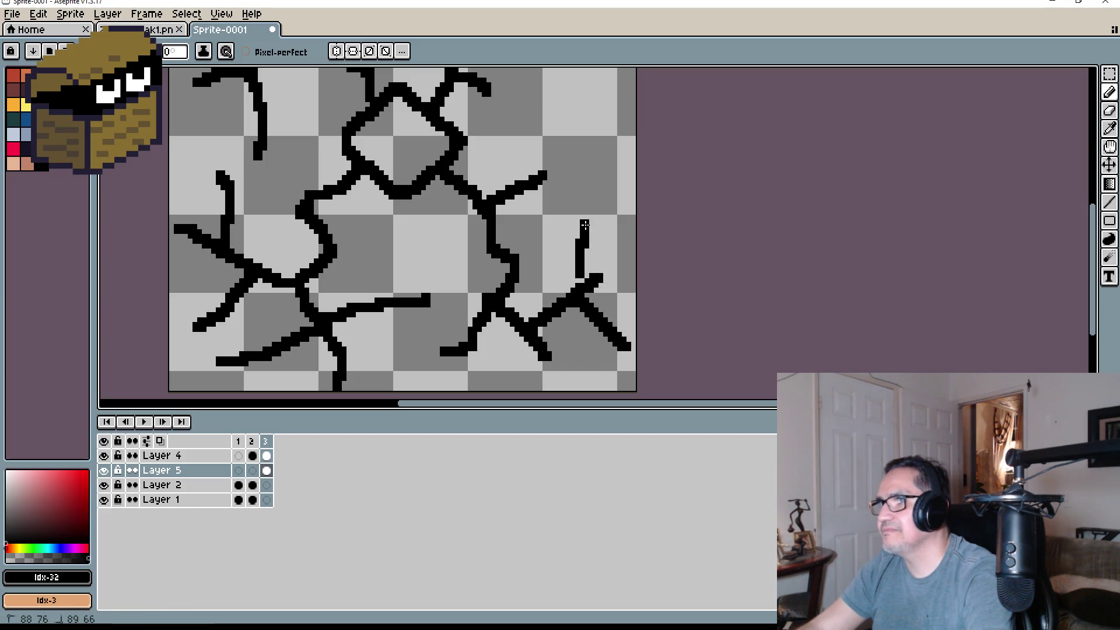
key(ctrl+z)
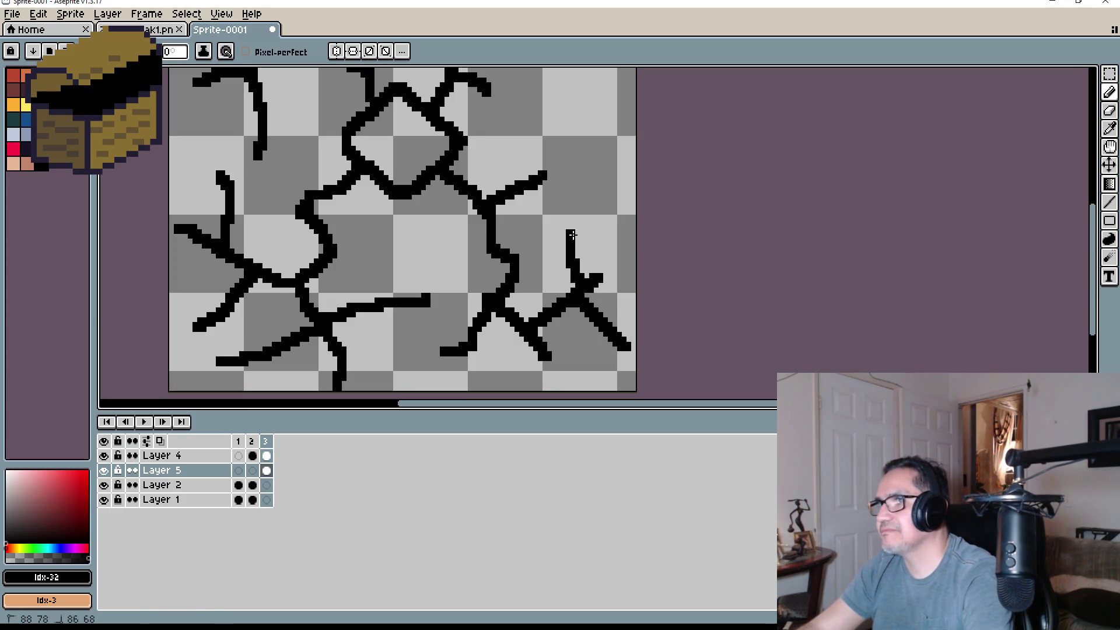
scroll(572, 235, down, 4)
scroll(564, 241, up, 4)
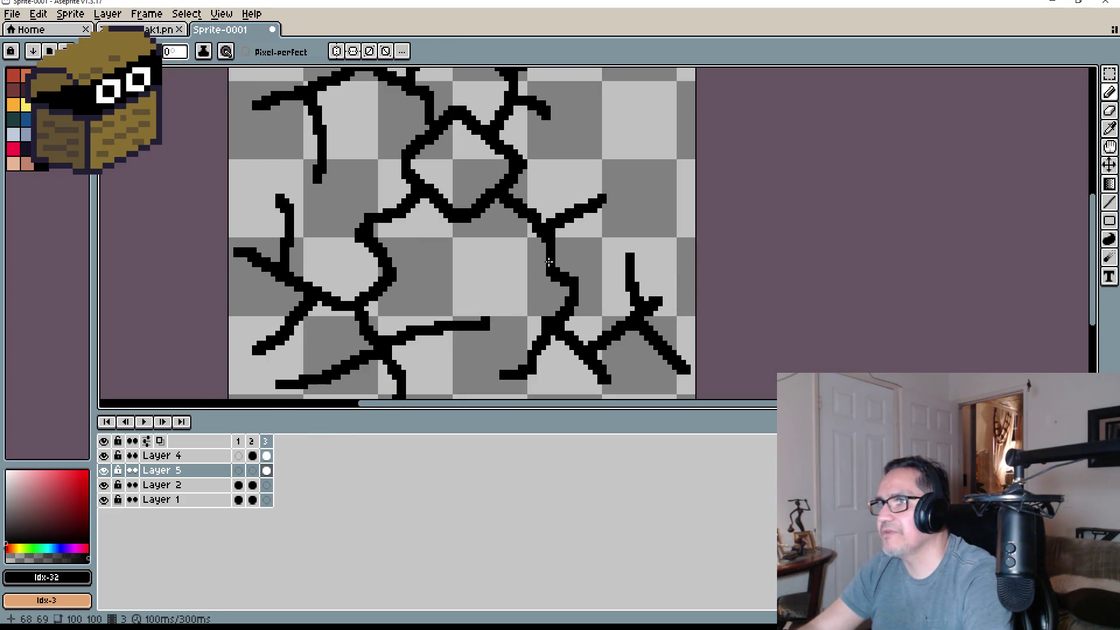
drag(549, 262, 496, 283)
scroll(573, 247, down, 2)
mouse_move(661, 243)
mouse_down()
mouse_move(547, 230)
mouse_move(514, 244)
mouse_up()
scroll(514, 244, up, 4)
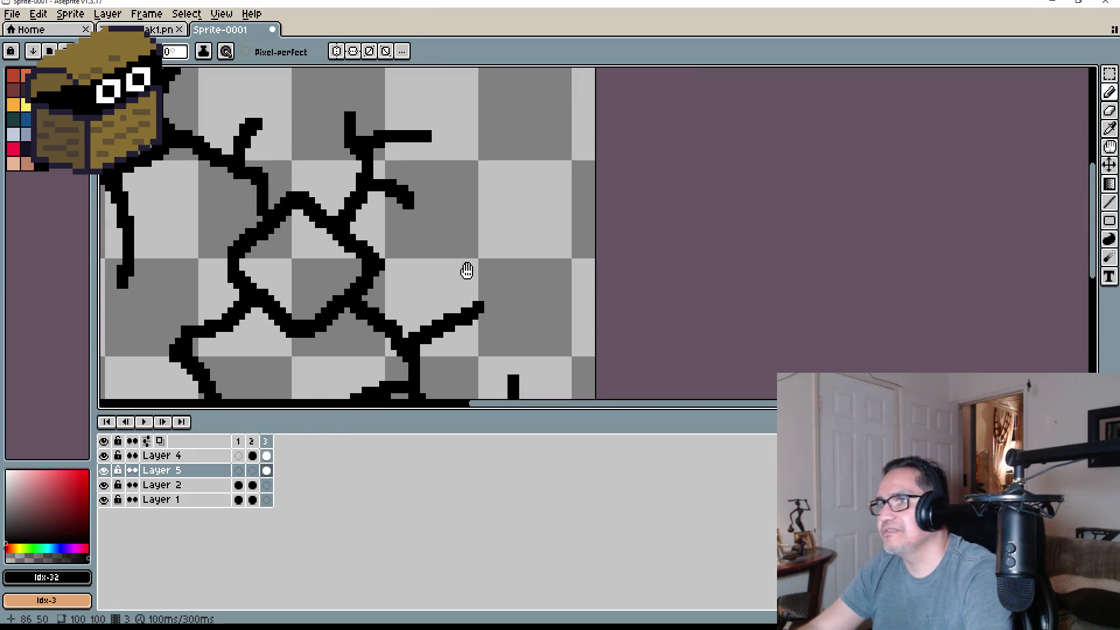
mouse_move(478, 297)
mouse_down()
mouse_move(499, 278)
mouse_move(507, 217)
mouse_up()
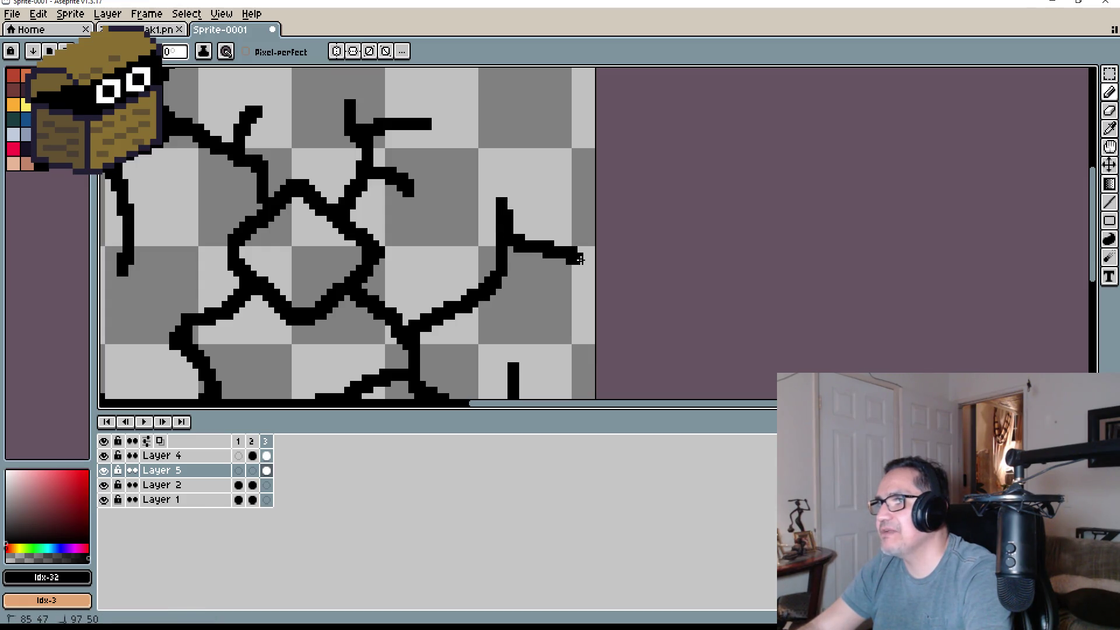
mouse_move(580, 259)
mouse_down()
mouse_move(544, 321)
mouse_move(582, 274)
mouse_move(581, 319)
mouse_up()
Erase the stray right-hand branch and redraw cracks on the right side
scroll(532, 283, down, 6)
scroll(532, 275, up, 5)
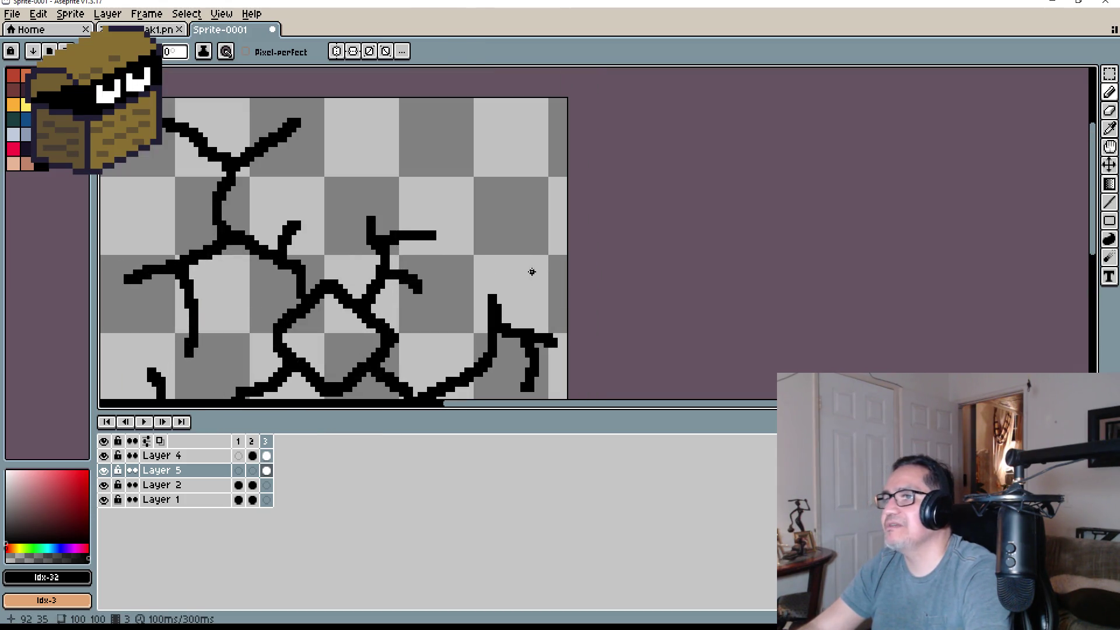
mouse_move(522, 295)
mouse_down()
mouse_move(540, 325)
mouse_move(480, 344)
mouse_move(484, 372)
mouse_up()
drag(535, 310, 537, 299)
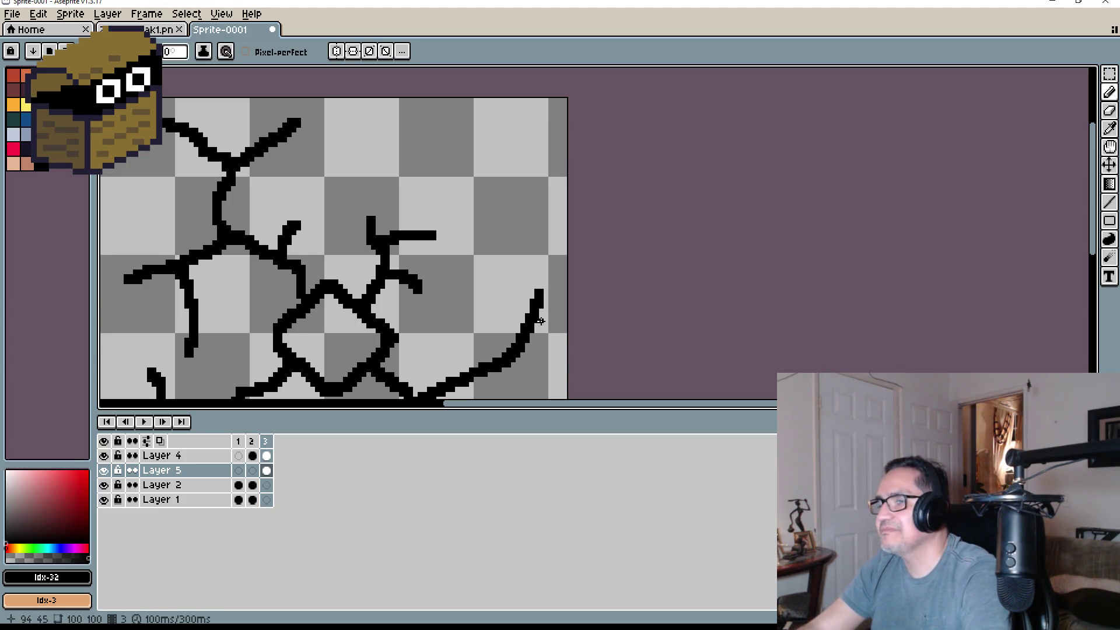
key(ctrl+z)
scroll(485, 284, down, 1)
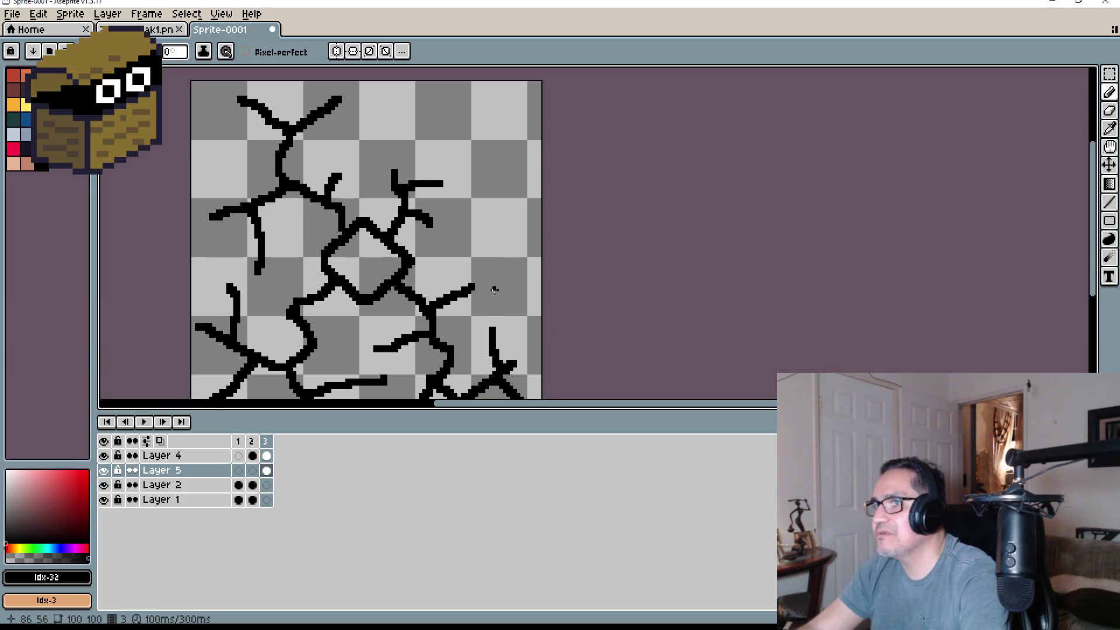
mouse_move(476, 288)
mouse_down()
mouse_move(460, 237)
mouse_move(515, 238)
mouse_move(519, 285)
mouse_up()
drag(512, 143, 497, 213)
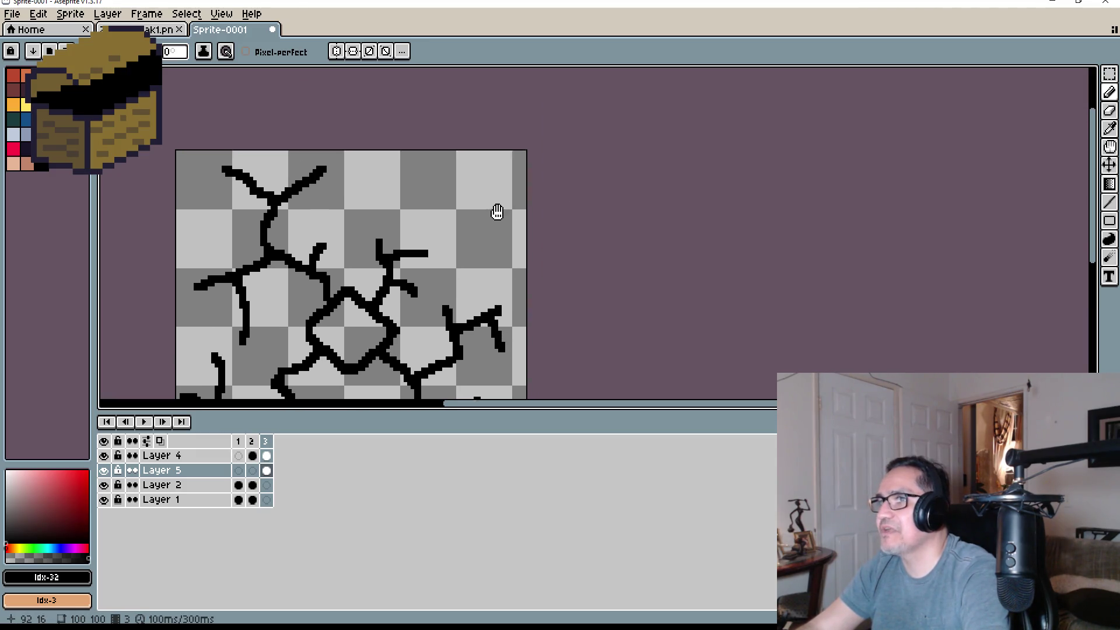
Add a tall right-side crack with branches running down, up-left and up-right
scroll(443, 255, up, 1)
scroll(442, 297, up, 1)
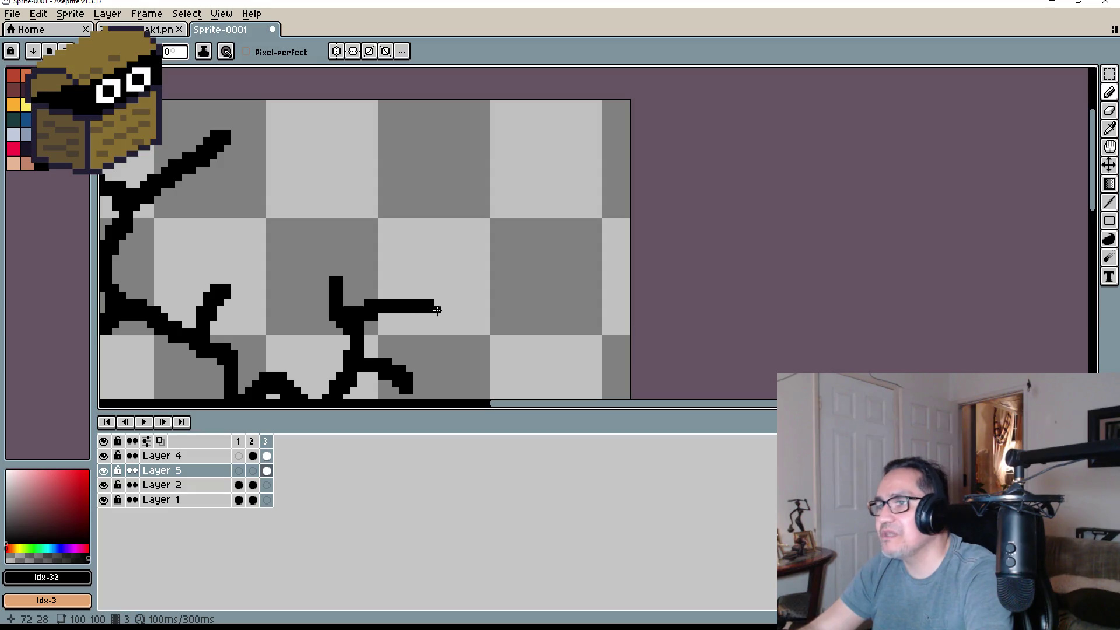
mouse_move(437, 310)
mouse_down()
mouse_move(427, 211)
mouse_move(444, 252)
mouse_move(545, 248)
mouse_move(497, 145)
mouse_move(507, 176)
mouse_move(577, 143)
mouse_move(582, 127)
mouse_up()
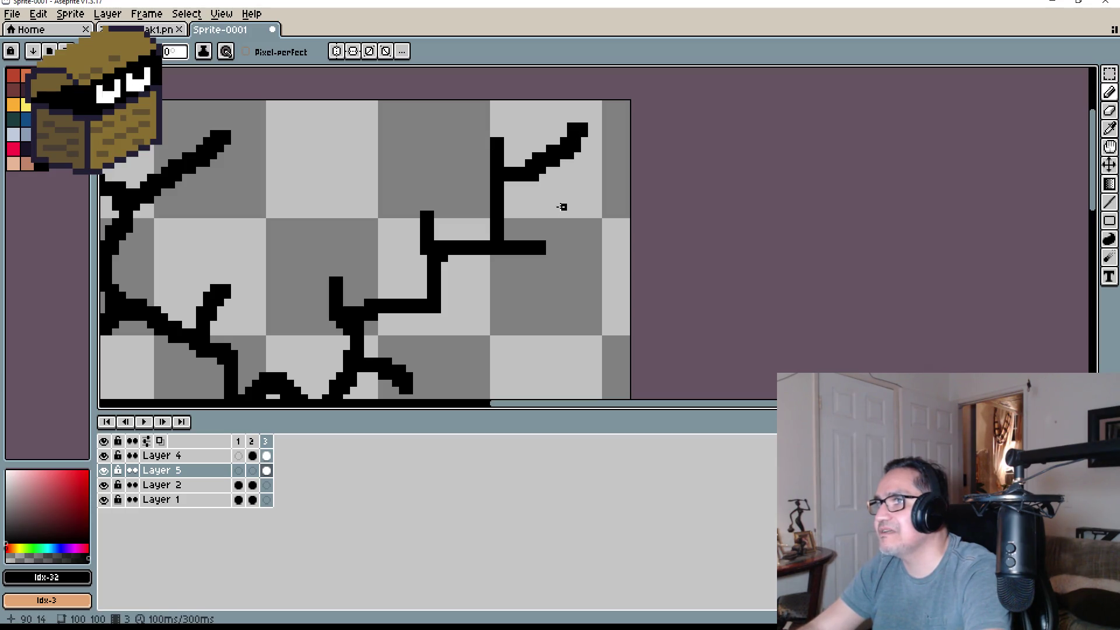
drag(532, 257, 554, 353)
scroll(572, 303, down, 5)
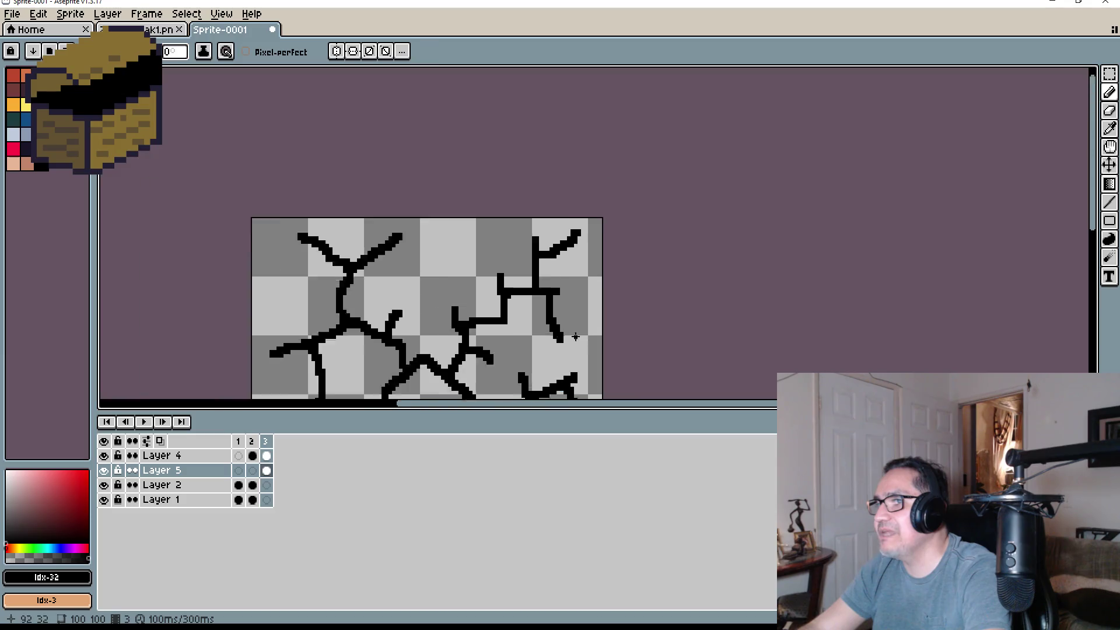
scroll(583, 262, up, 3)
drag(524, 242, 429, 191)
drag(489, 213, 508, 163)
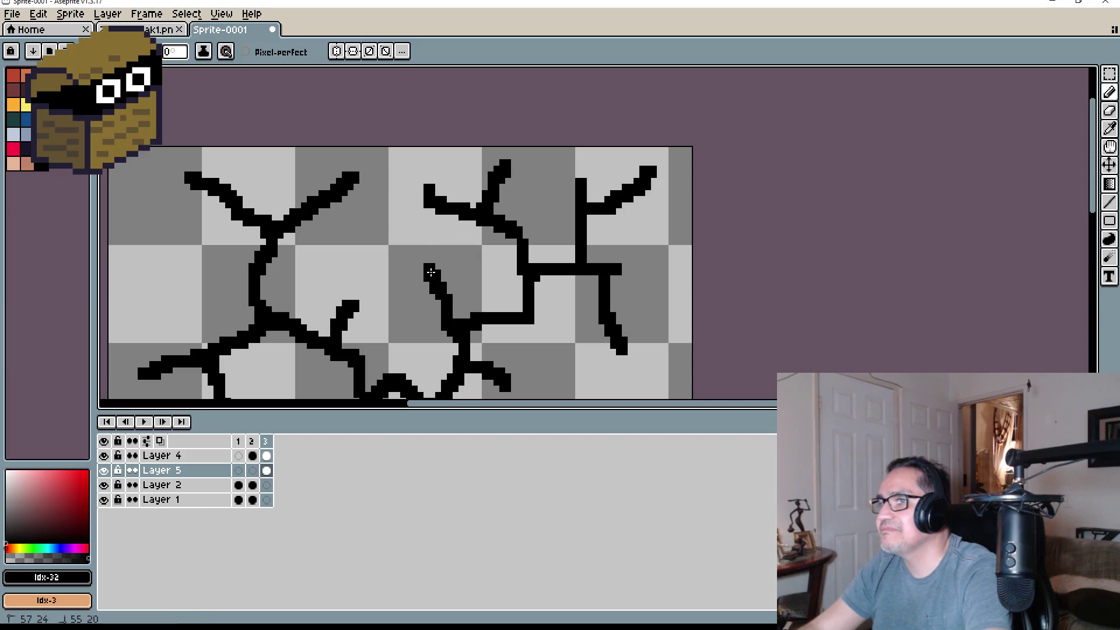
scroll(520, 317, down, 5)
scroll(519, 317, up, 2)
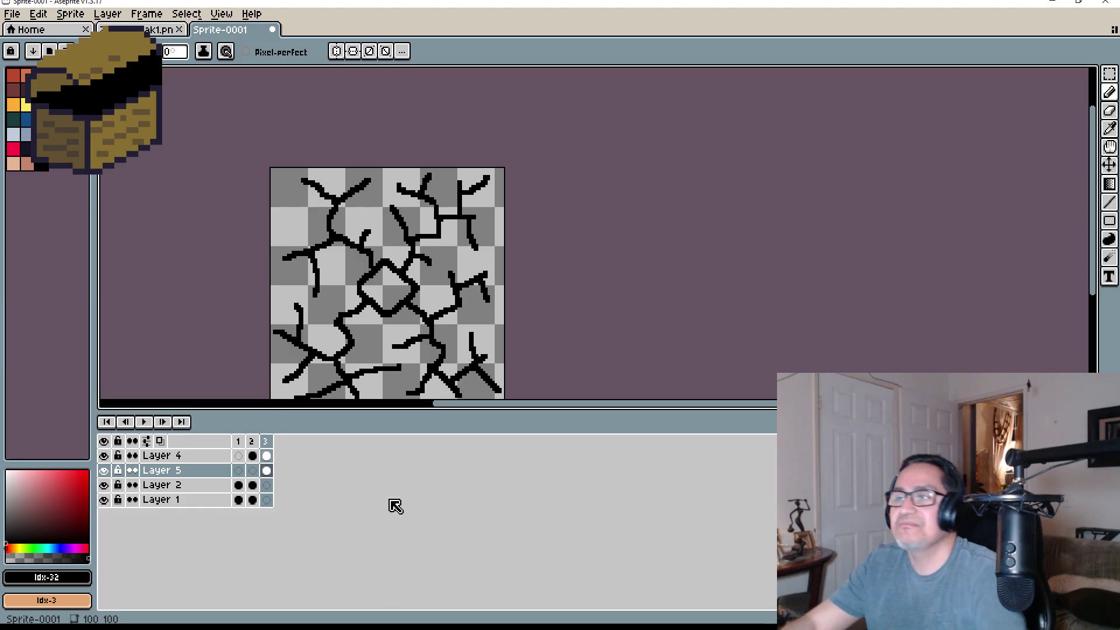
scroll(478, 243, down, 3)
scroll(479, 243, right, 2)
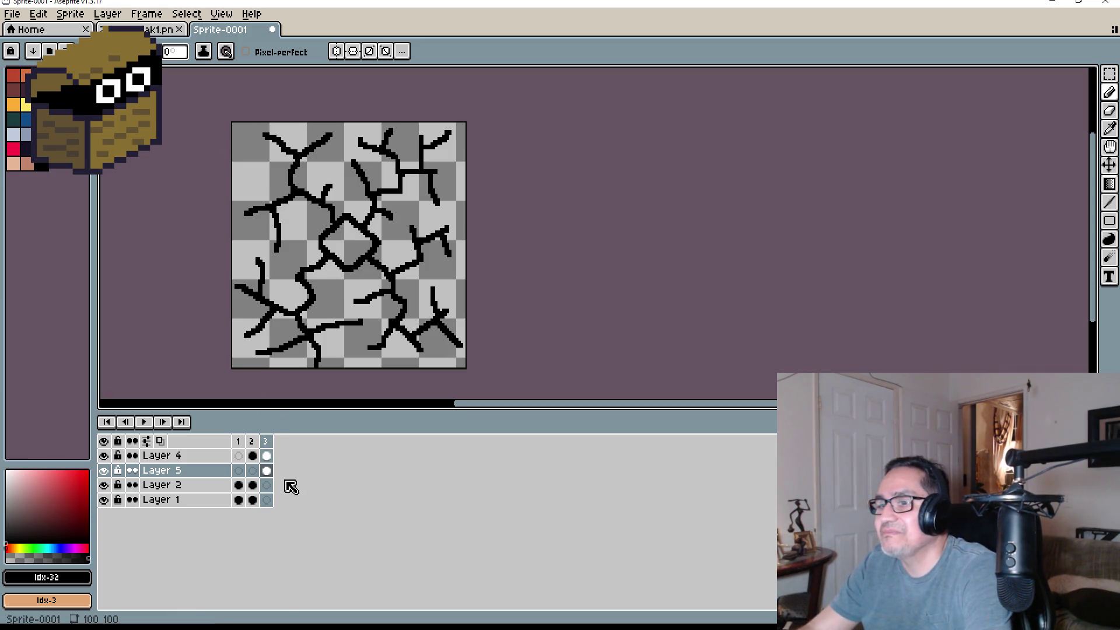
click(265, 488)
Copy Layer 2's gradient background cel from frame 2 into frame 3 on Layer 5
click(255, 486)
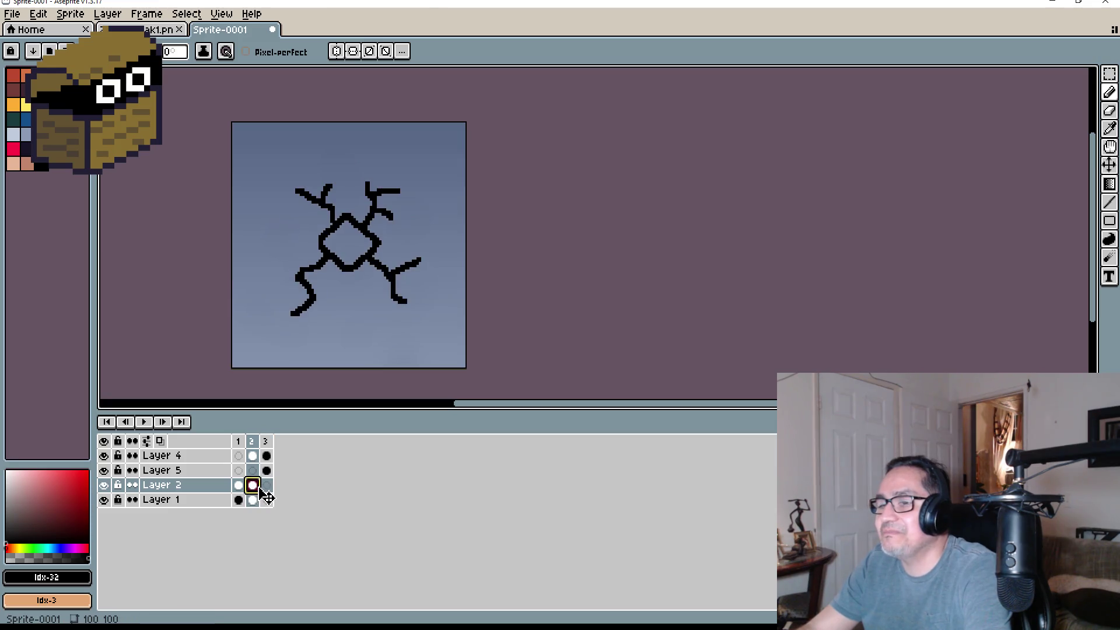
drag(259, 488, 267, 489)
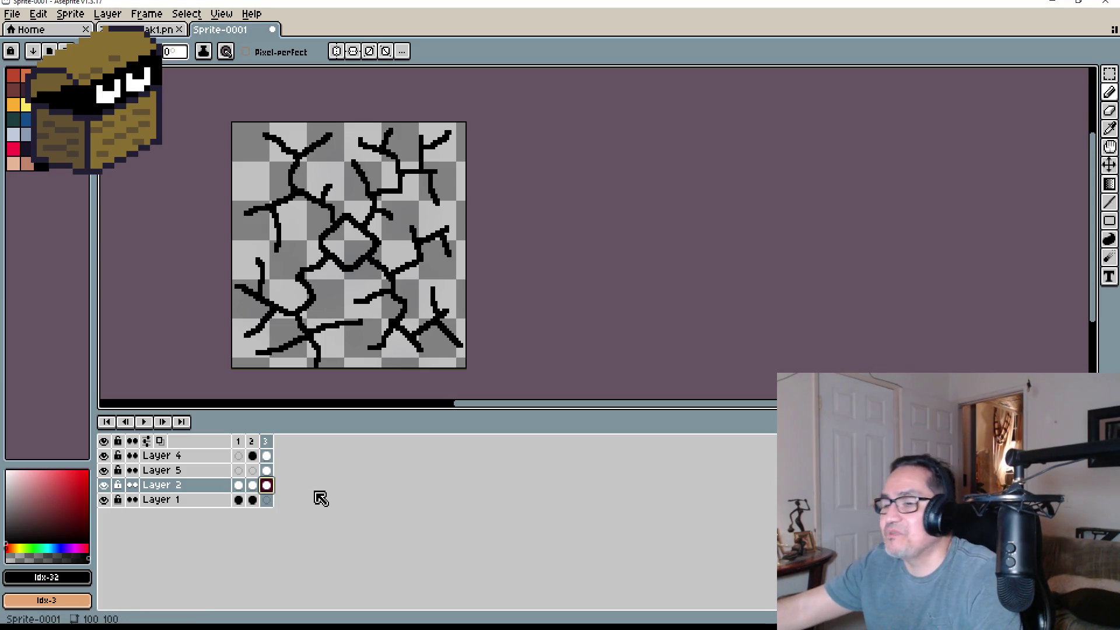
drag(266, 485, 271, 473)
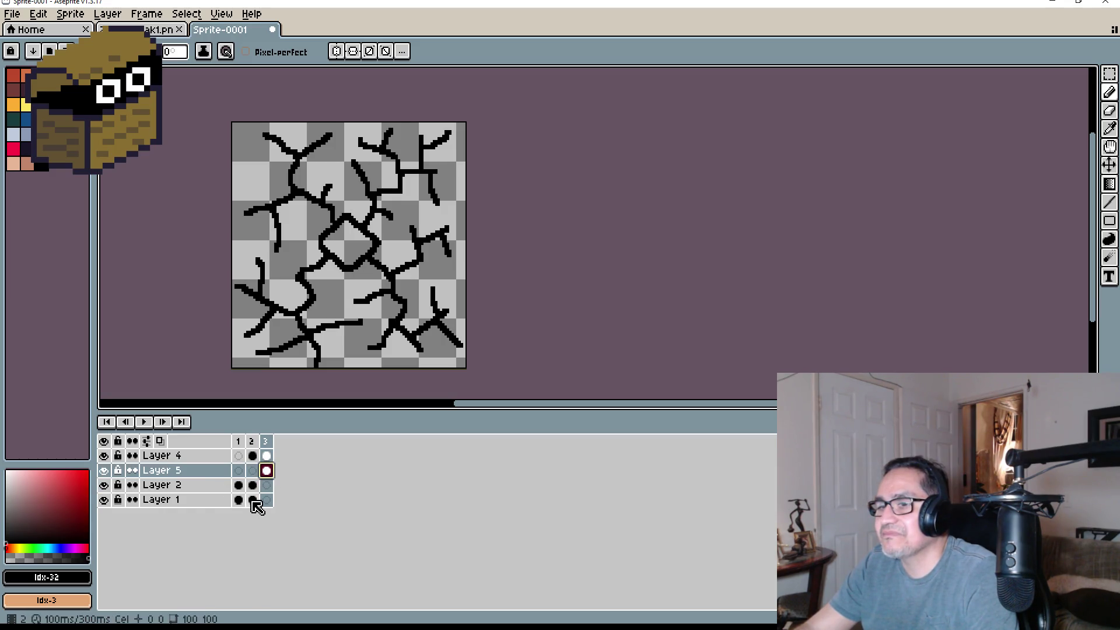
Step through frames 1–3 to compare the crack stages, then make Layer 4 active
click(252, 500)
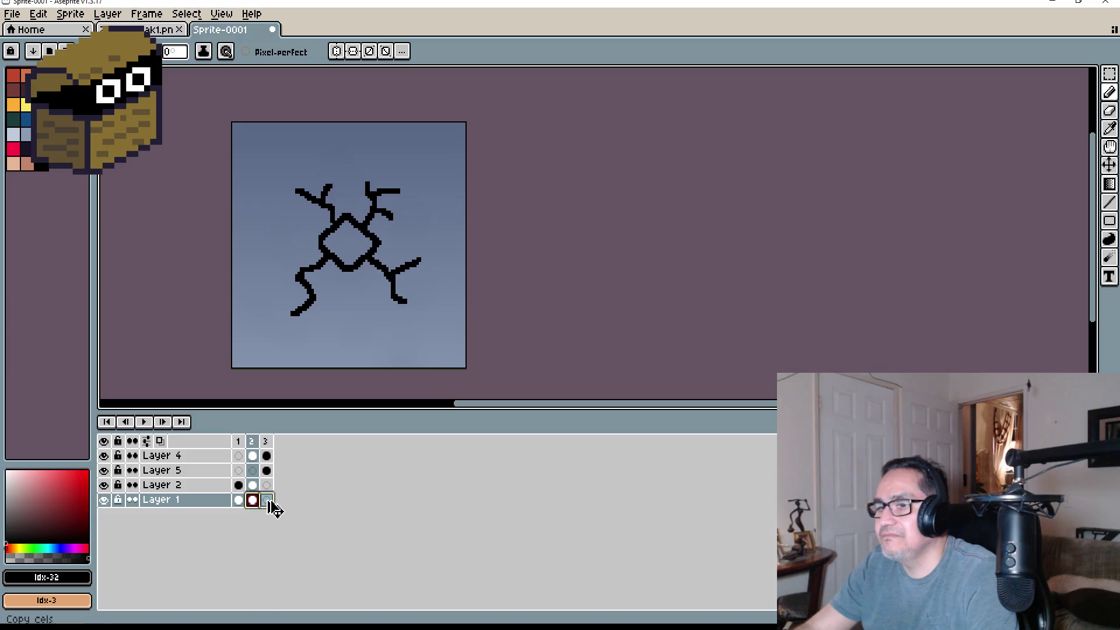
click(267, 500)
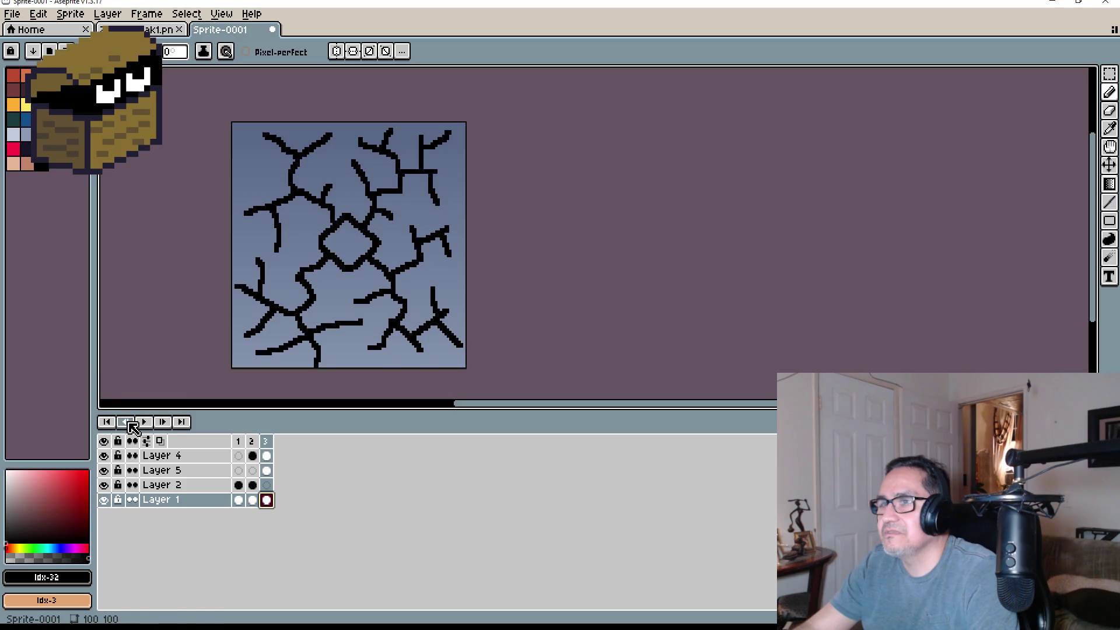
click(129, 424)
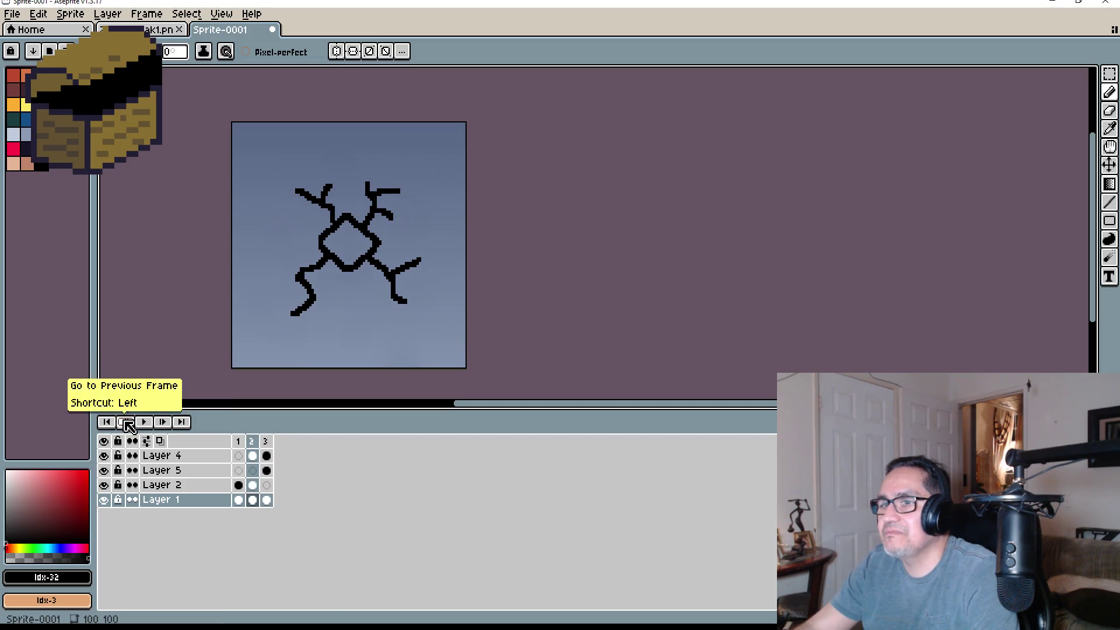
click(129, 424)
click(162, 423)
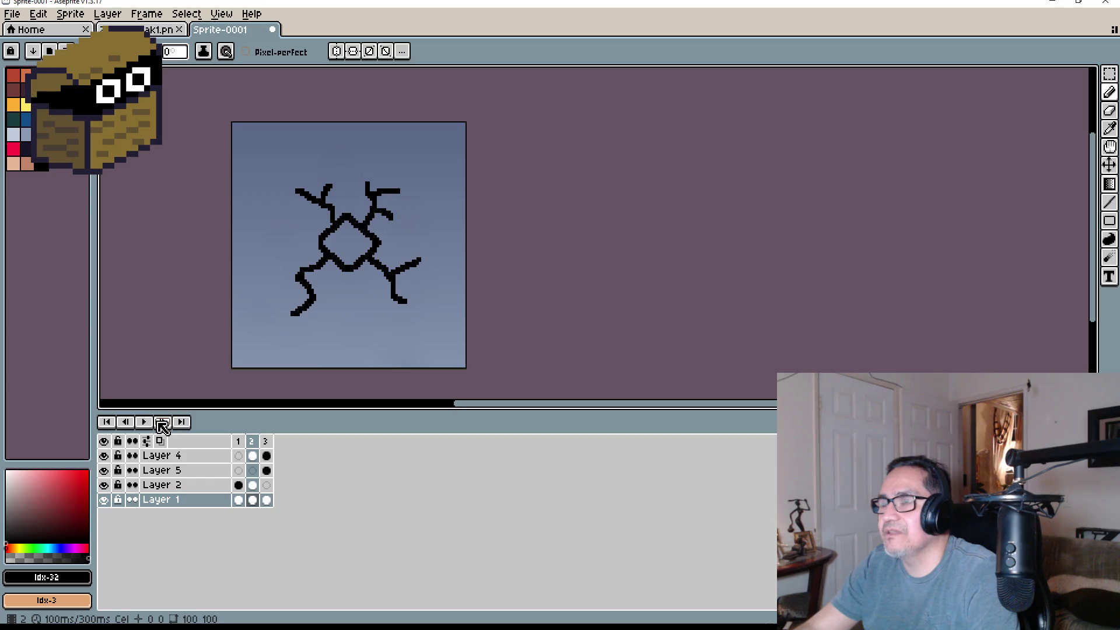
click(163, 423)
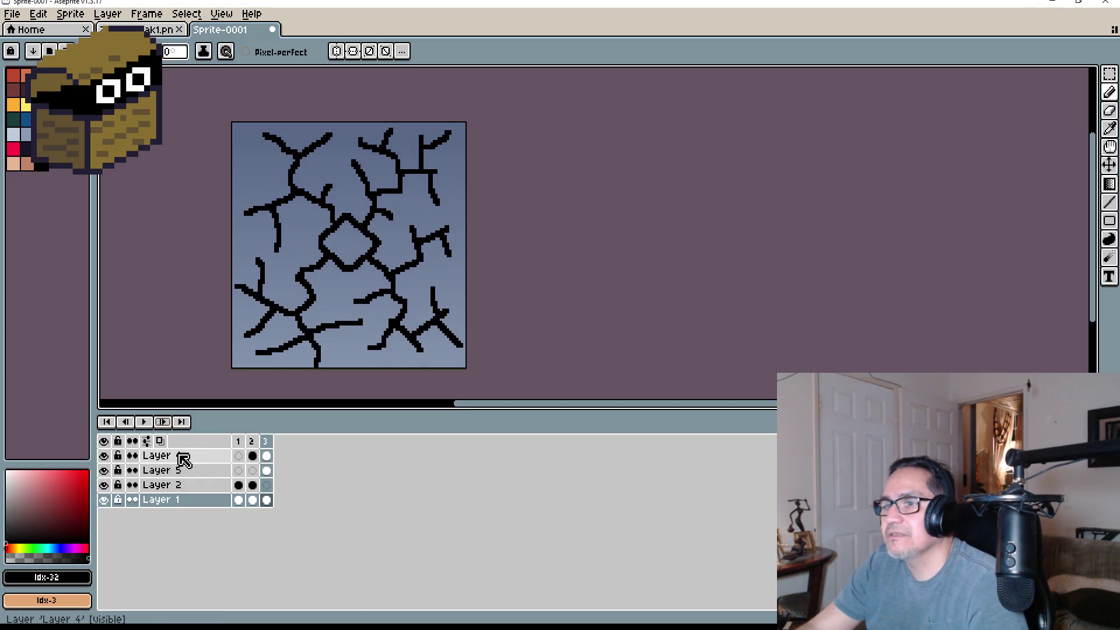
click(184, 457)
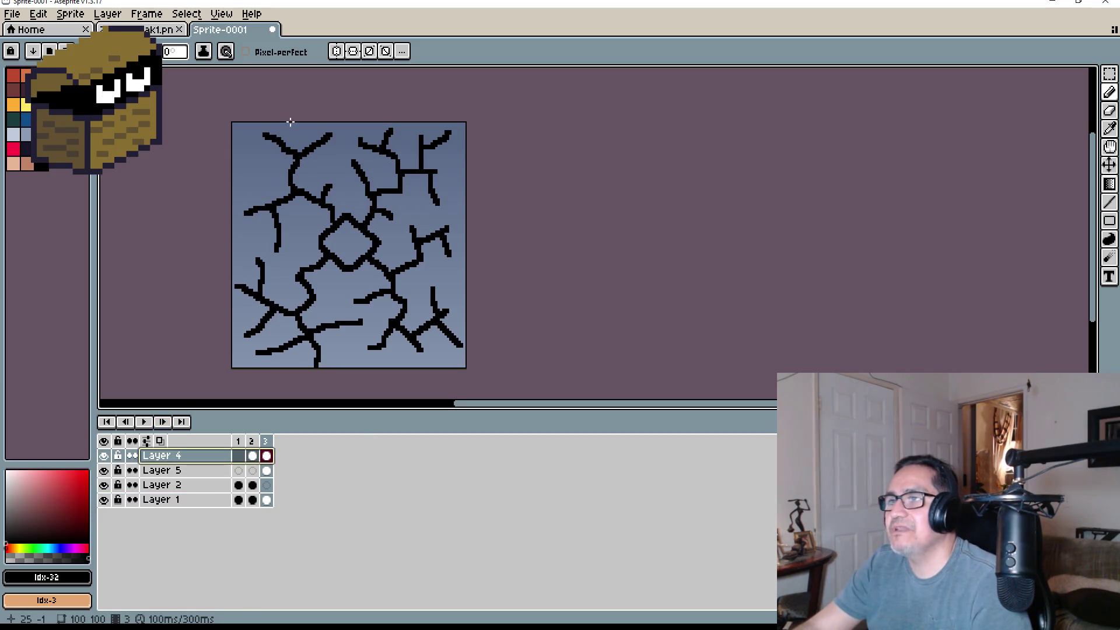
Use File > Save As and start entering the 2dStoneBreak file name
click(10, 16)
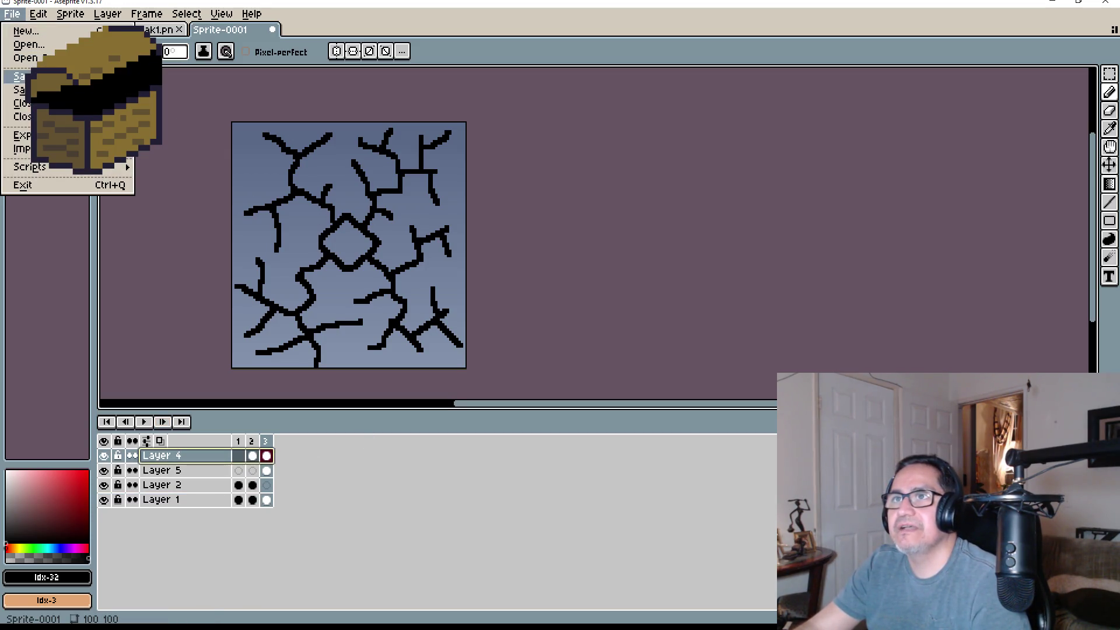
click(20, 90)
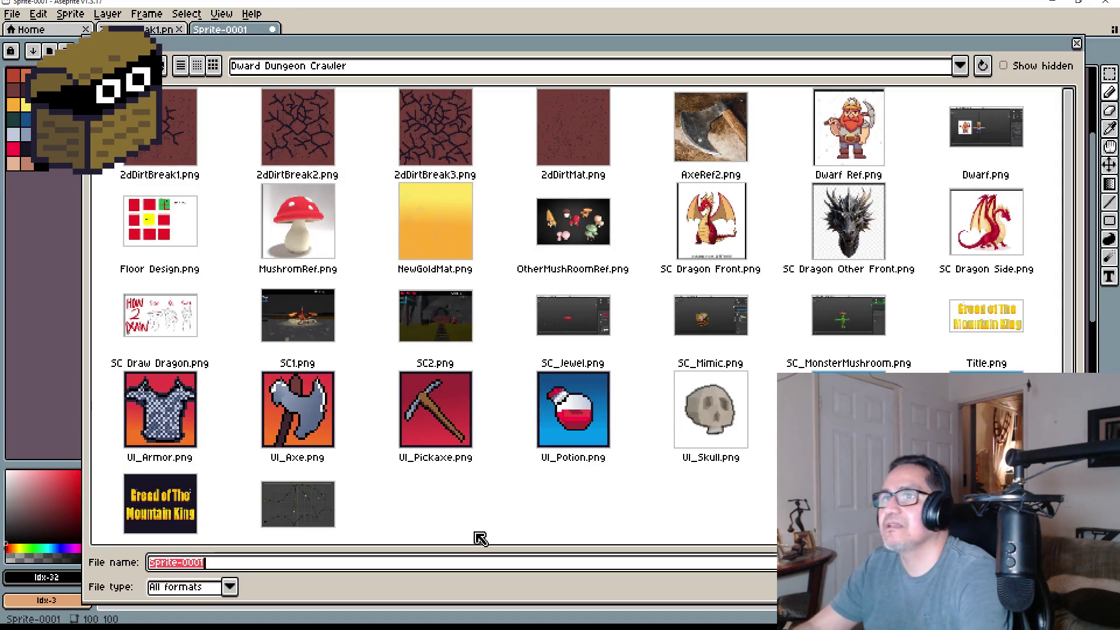
text(2d)
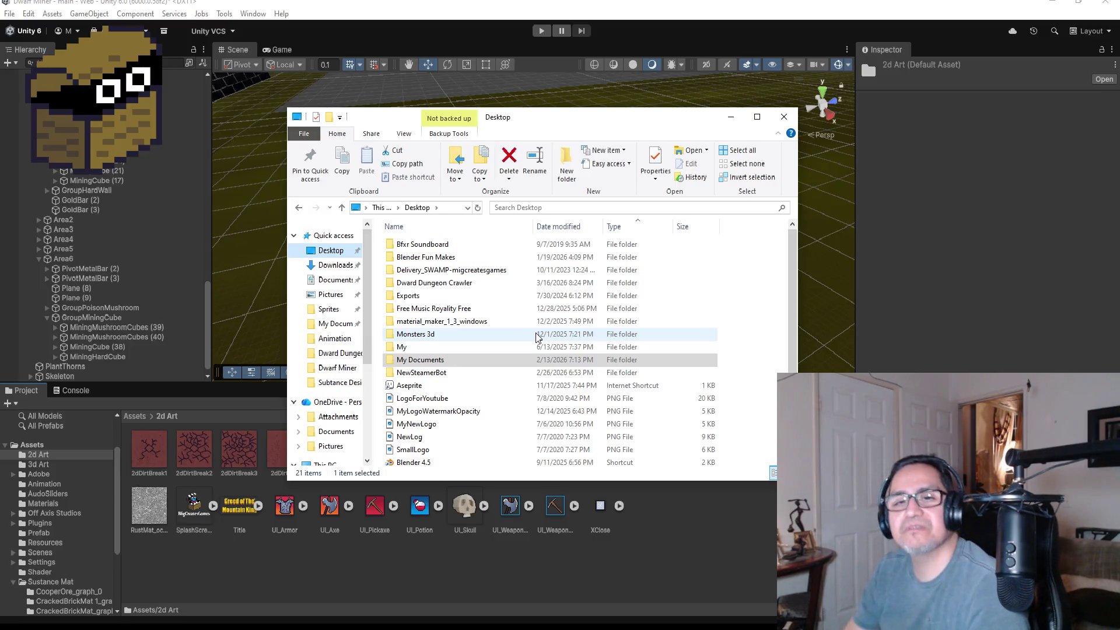
Open the Dward Dungeon Crawler folder on the Desktop in File Explorer
click(446, 334)
scroll(478, 350, down, 1)
scroll(499, 342, up, 1)
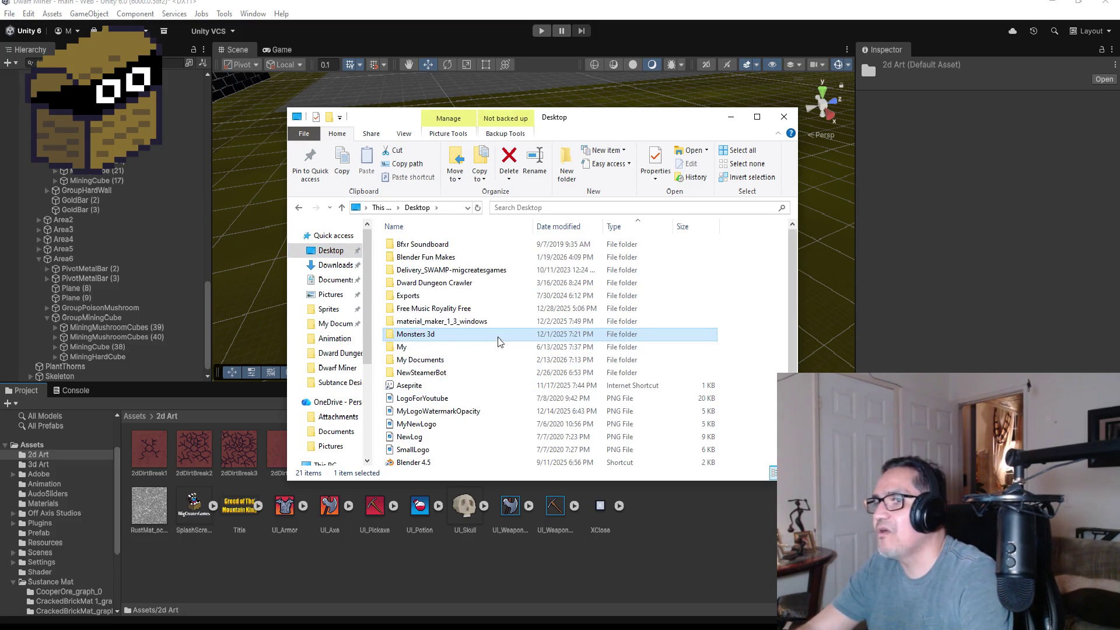
click(441, 284)
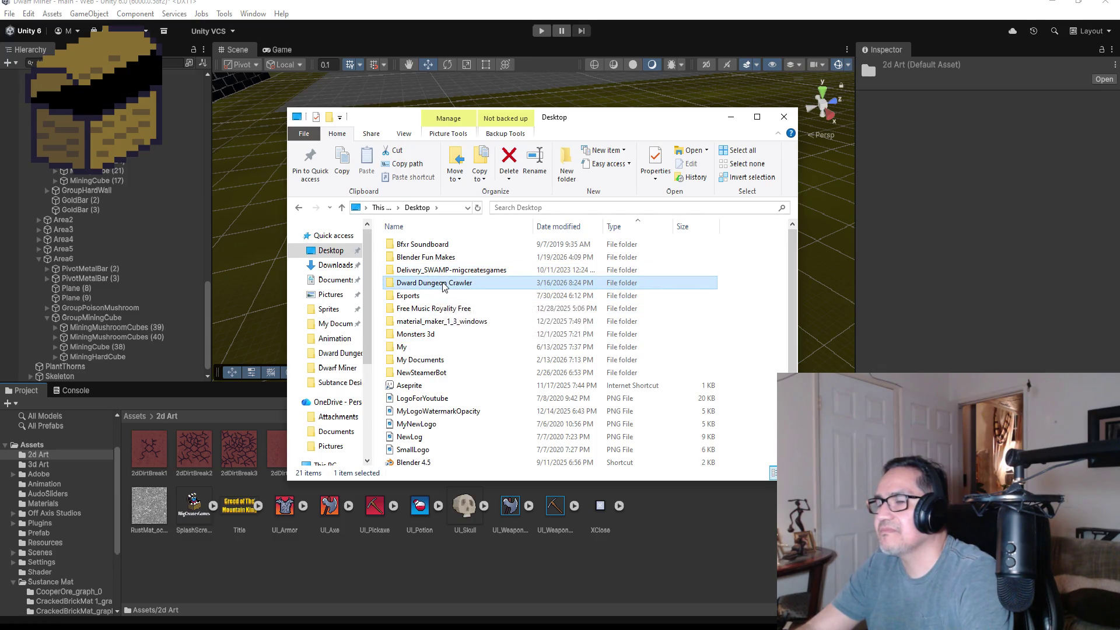
double_click(443, 284)
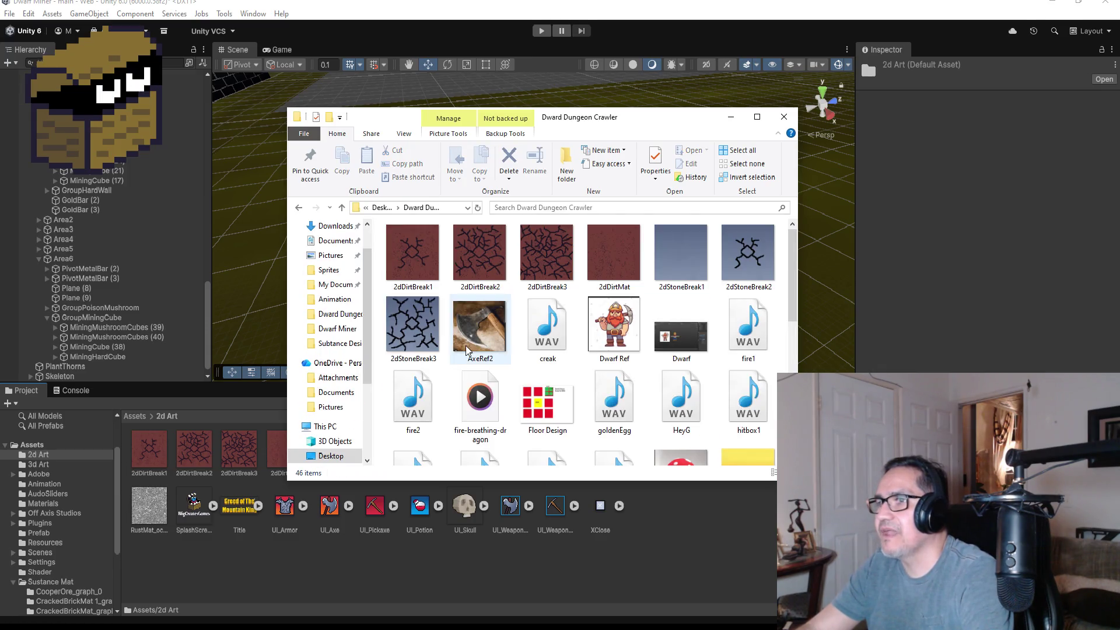
Drag 2dStoneBreak1, 2dStoneBreak2 and 2dStoneBreak3 into Unity's 2d Art folder
click(677, 245)
ctrl+click(740, 254)
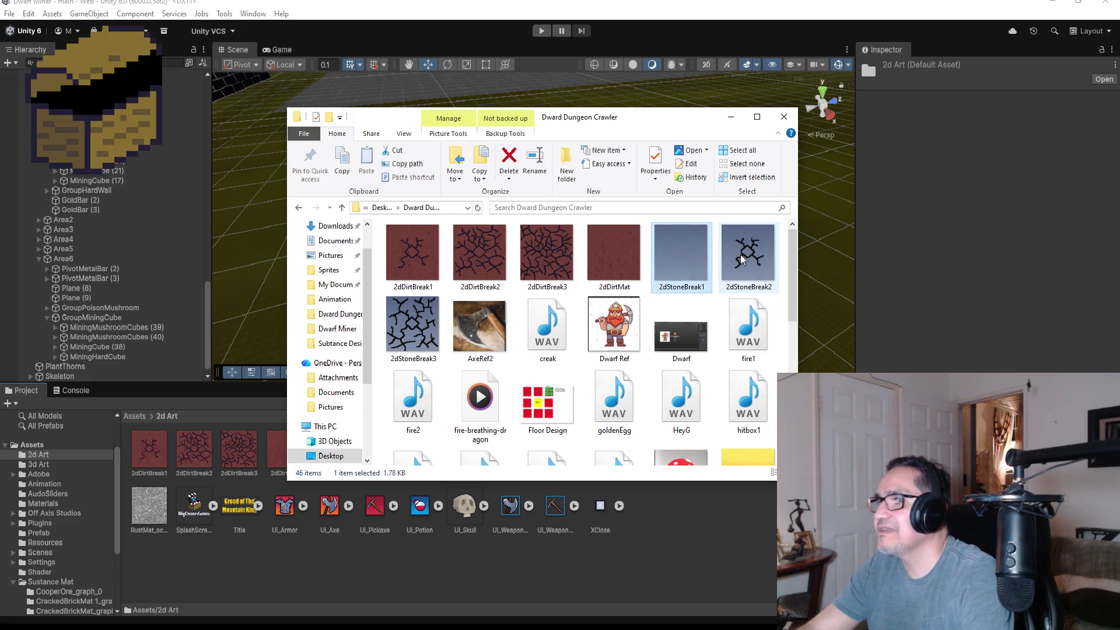
ctrl+click(413, 335)
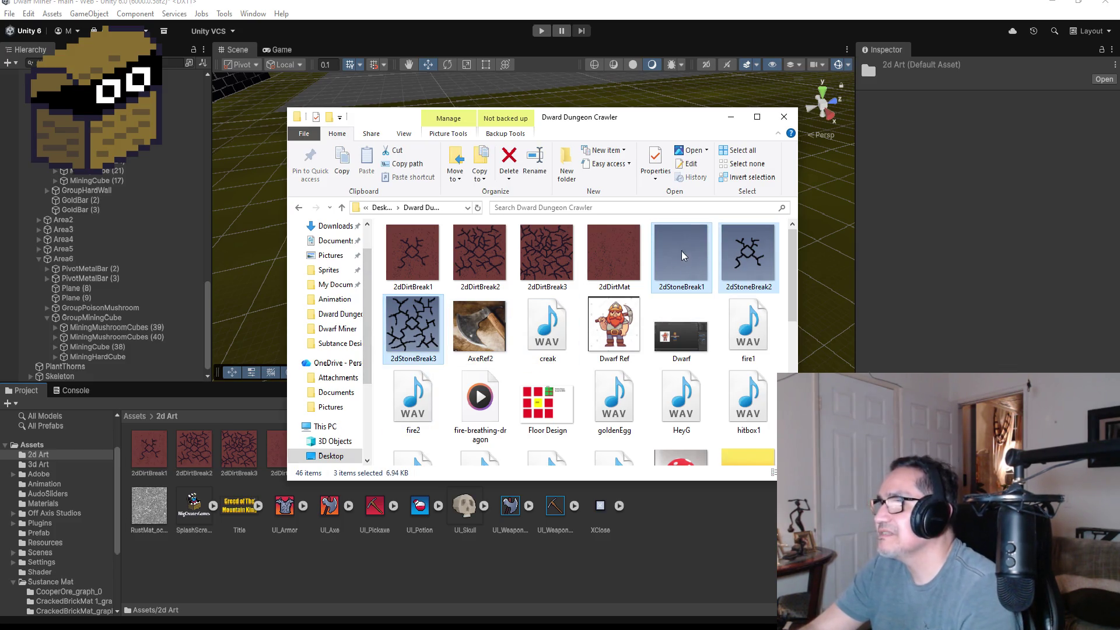
mouse_move(682, 251)
mouse_down()
mouse_move(554, 467)
mouse_move(471, 563)
mouse_up()
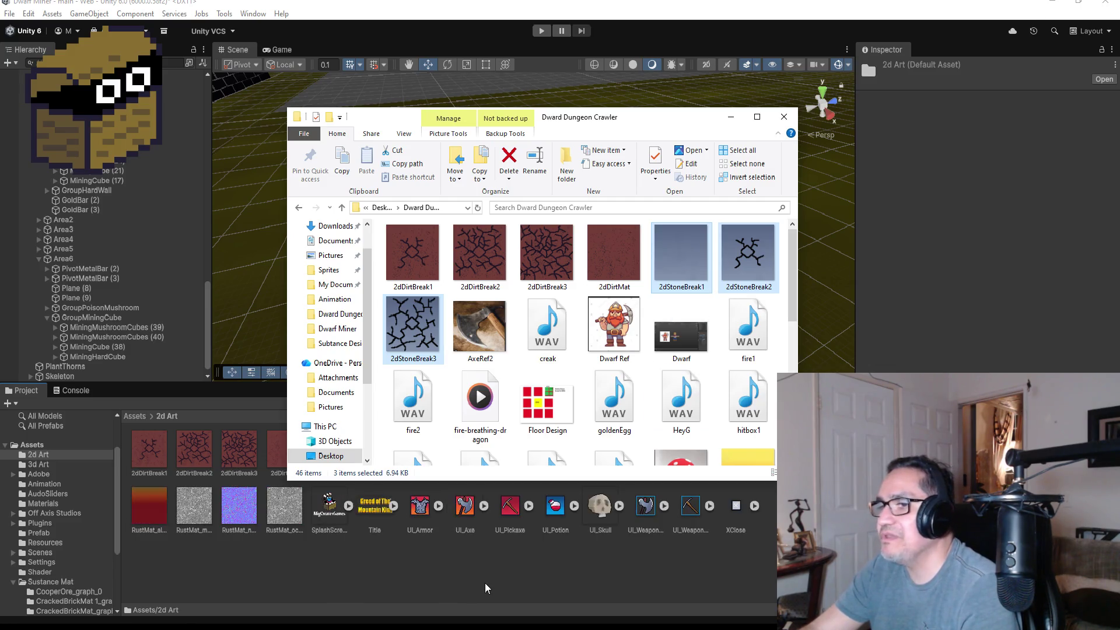
click(485, 583)
click(338, 449)
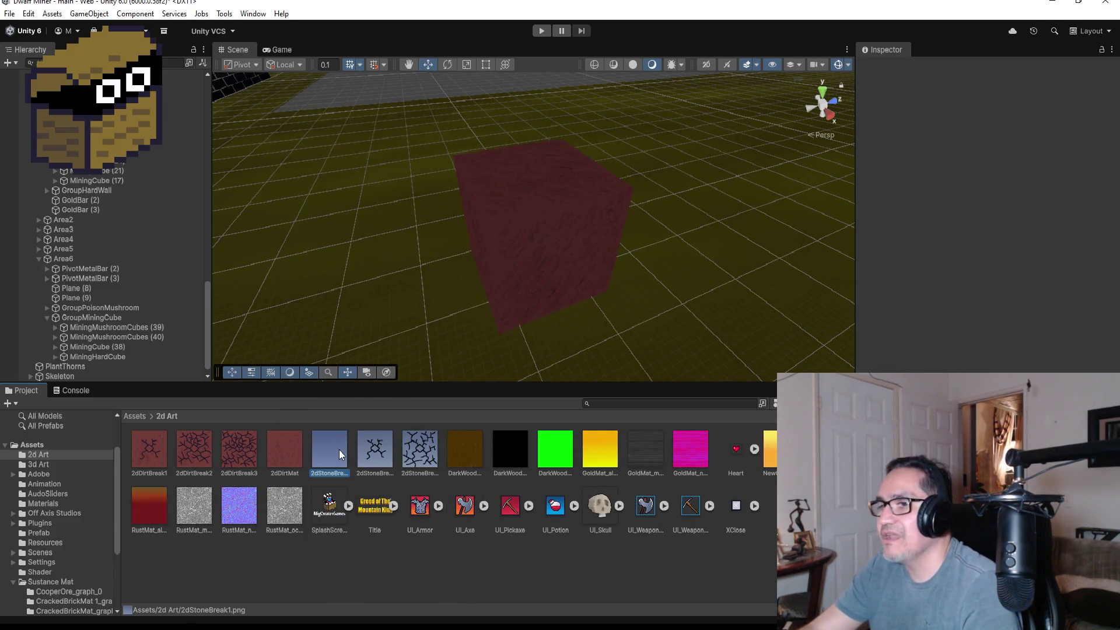
Set all three stone textures to Sprite (2D and UI), Single mode, Point filtering, then select the mining cube
ctrl+click(377, 460)
ctrl+click(421, 456)
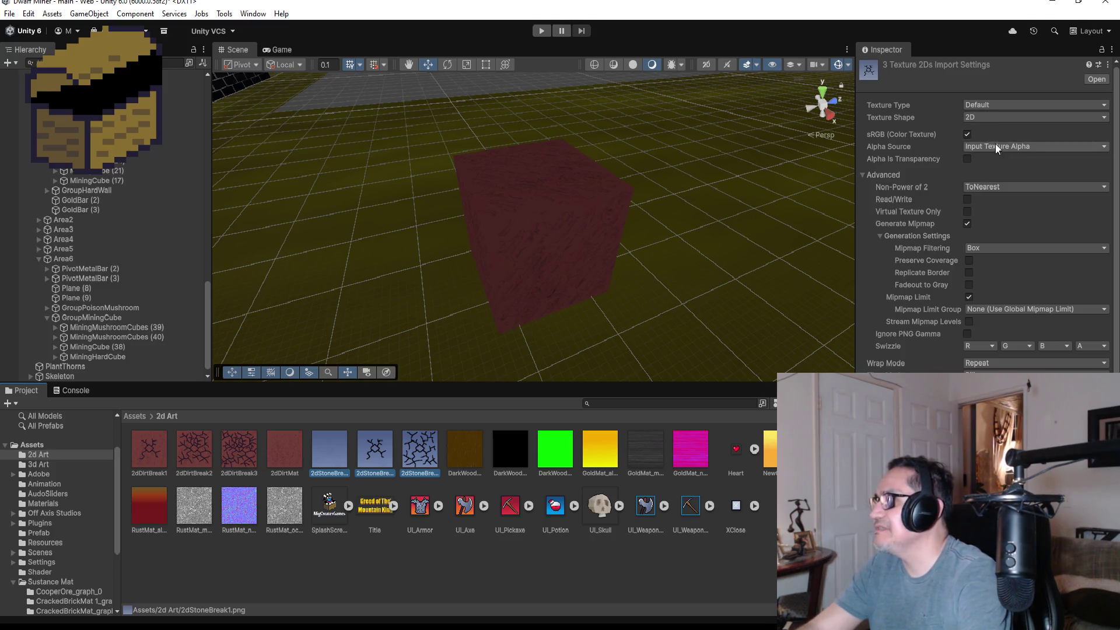
click(995, 101)
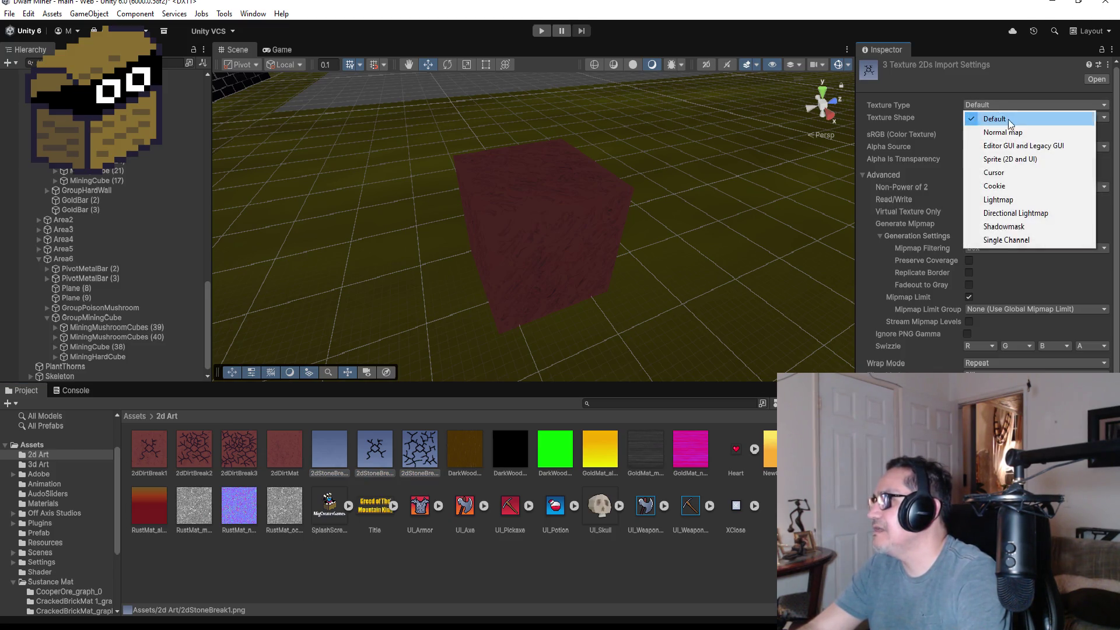
click(1014, 159)
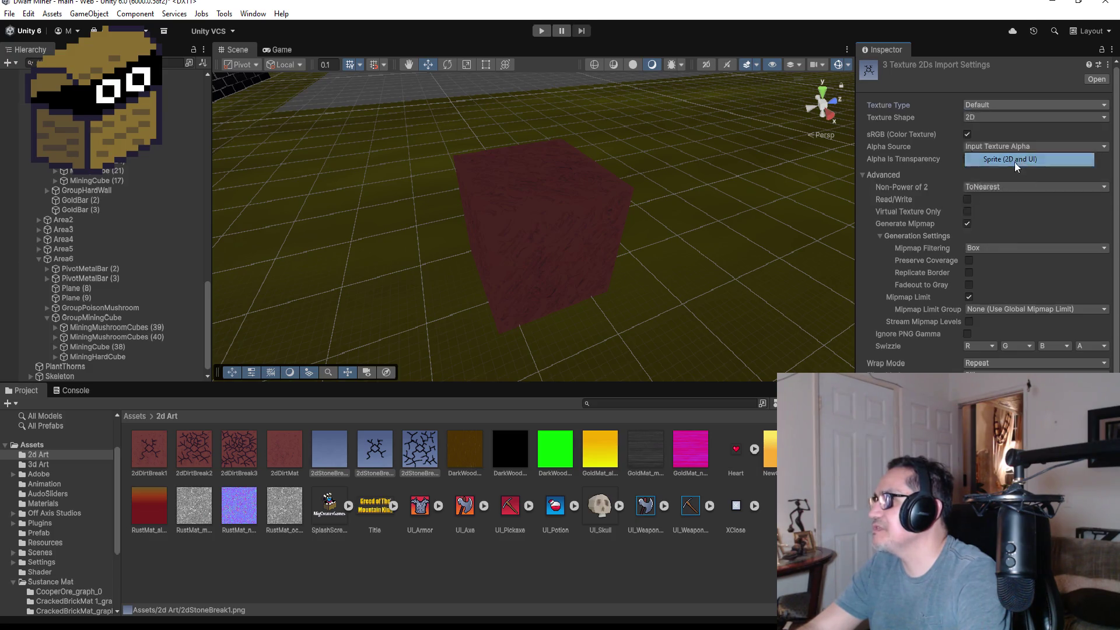
click(1004, 135)
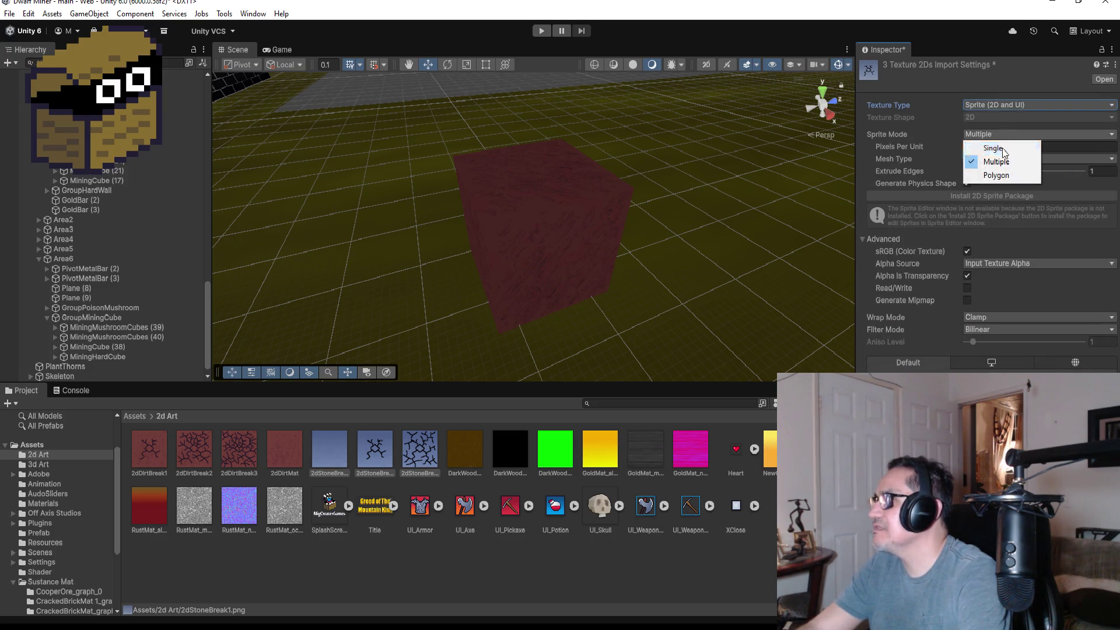
click(1005, 145)
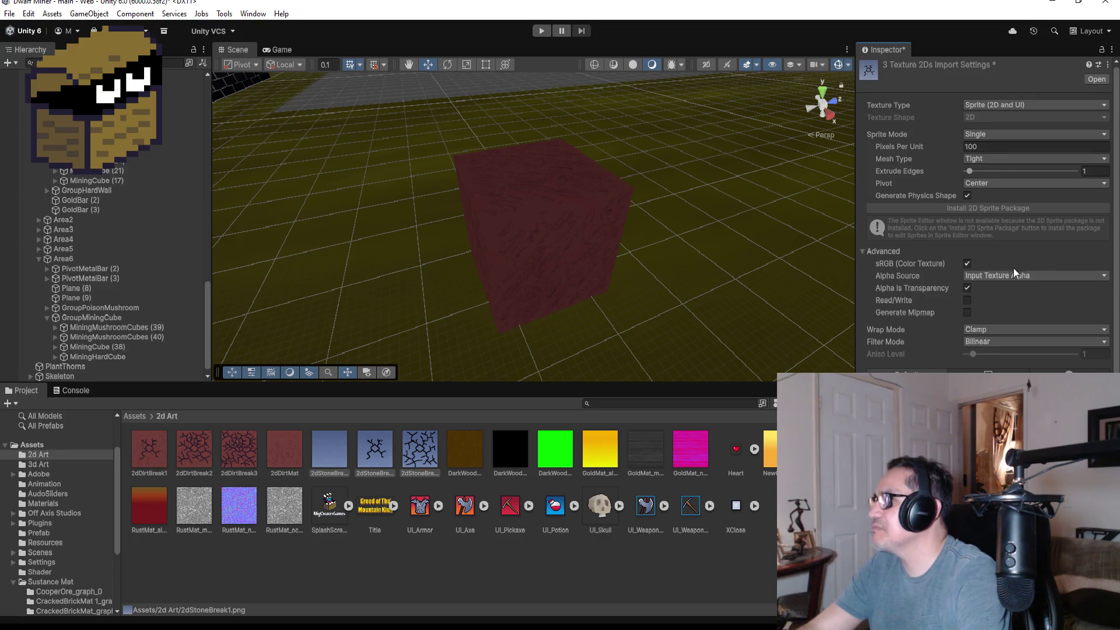
click(999, 338)
click(994, 351)
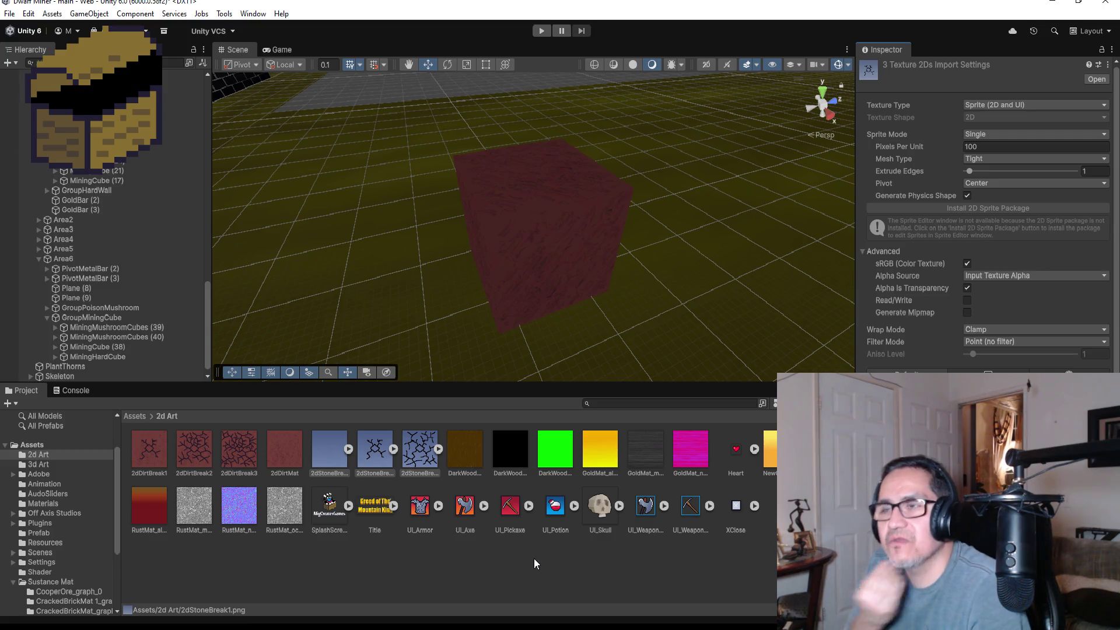
click(551, 220)
scroll(664, 225, down, 1)
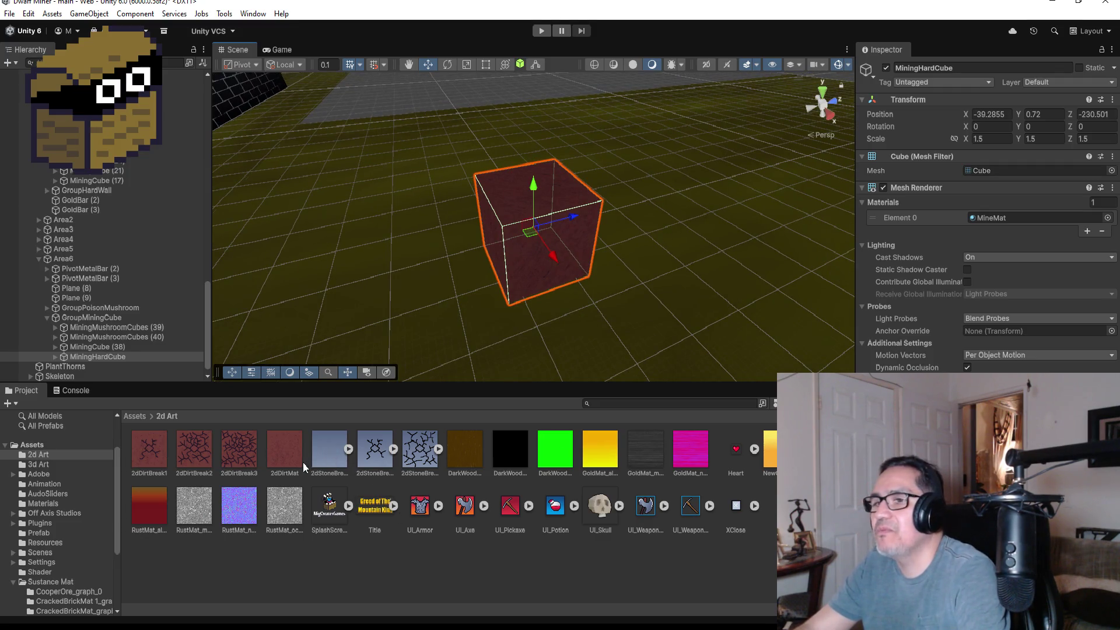
Open Assets > Materials and review the MineBreak1 material's AllIn1Vfx Inspector settings
click(132, 418)
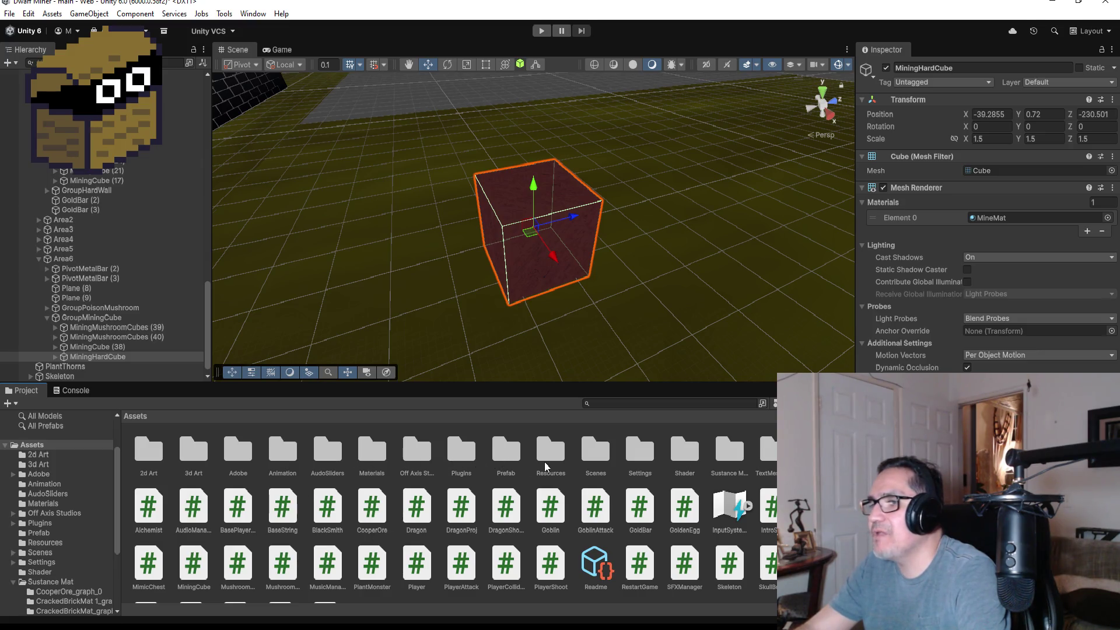
double_click(372, 458)
click(565, 456)
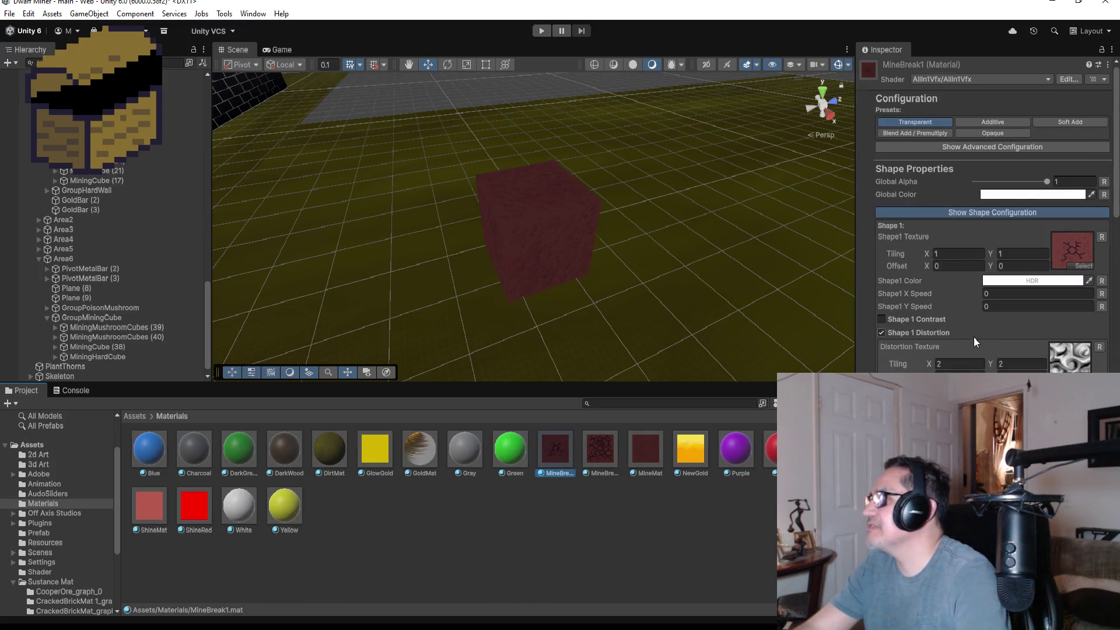
scroll(974, 338, down, 15)
scroll(984, 353, down, 5)
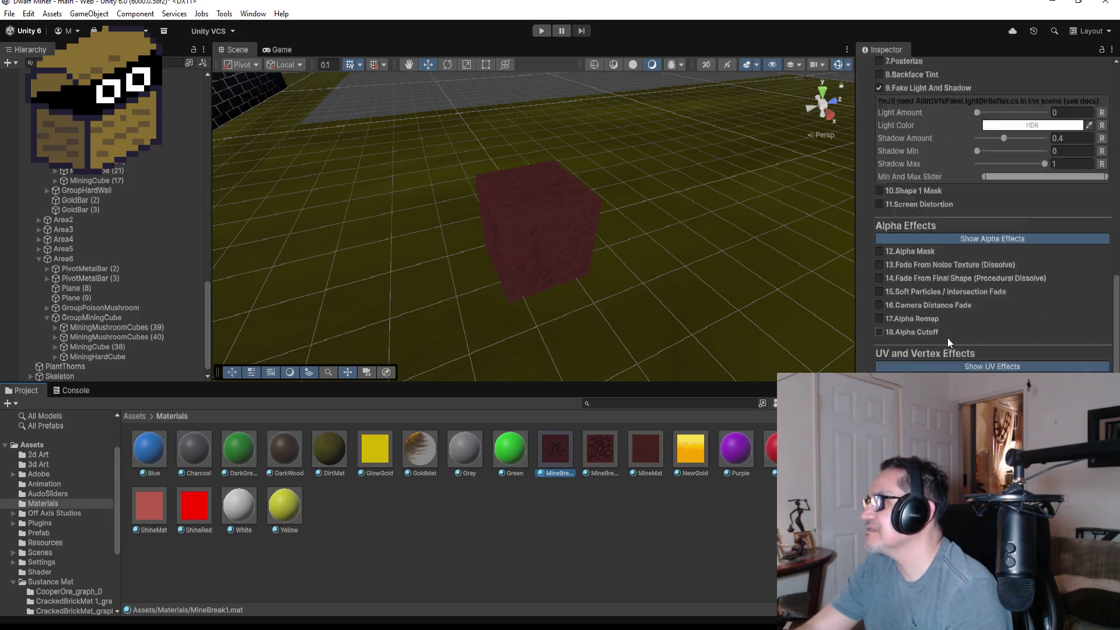
scroll(982, 334, up, 8)
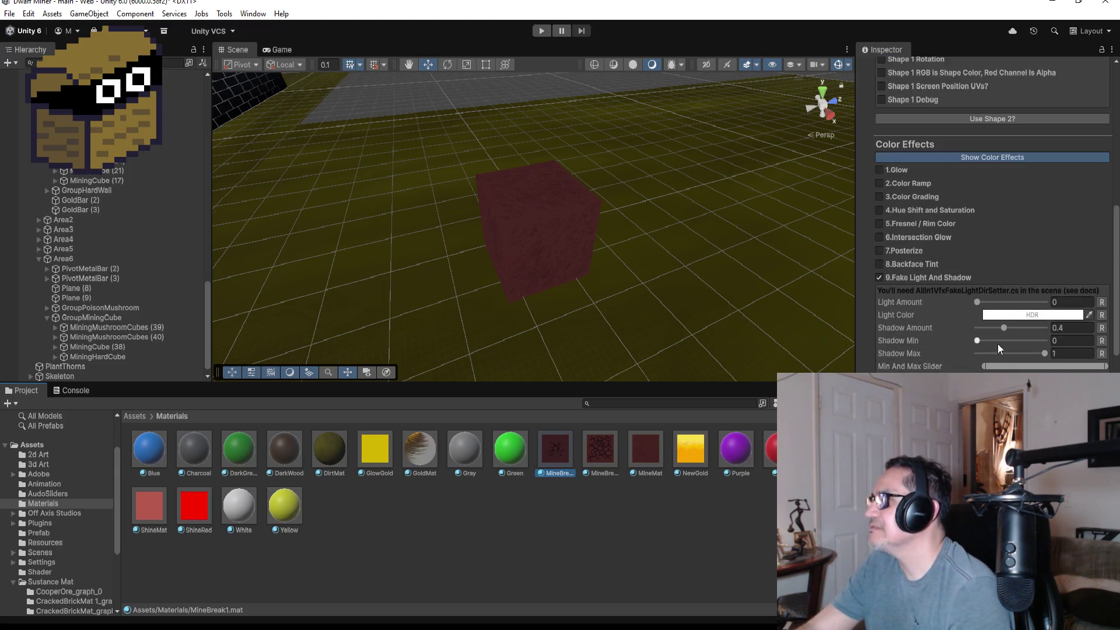
scroll(986, 331, up, 12)
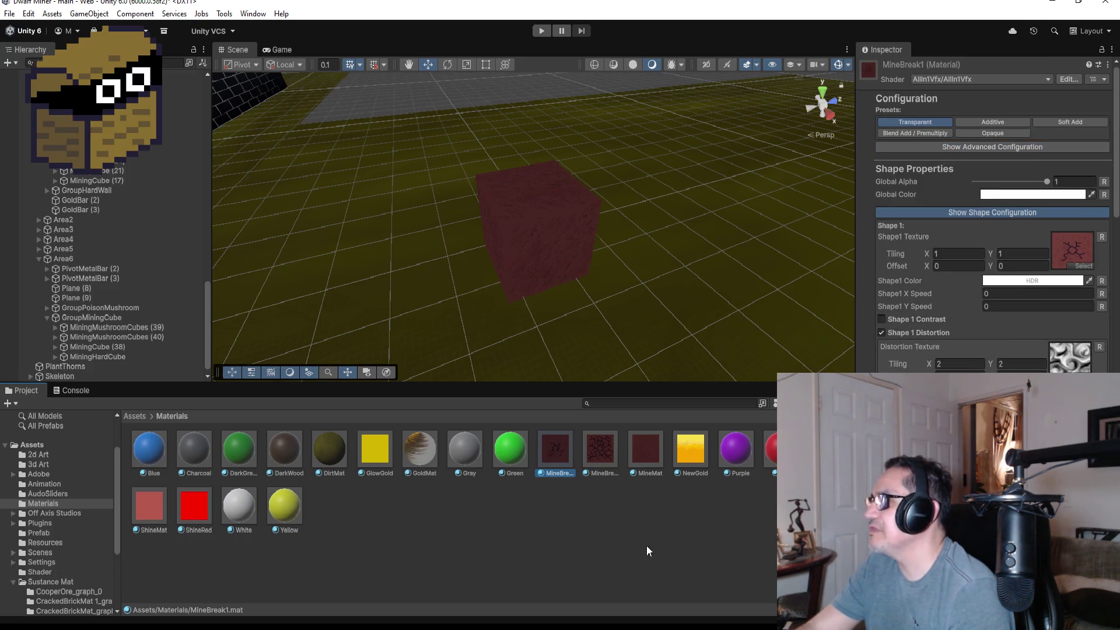
Create a new material named StoneMineBreak1 in the Materials folder
right_click(370, 510)
mouse_move(438, 164)
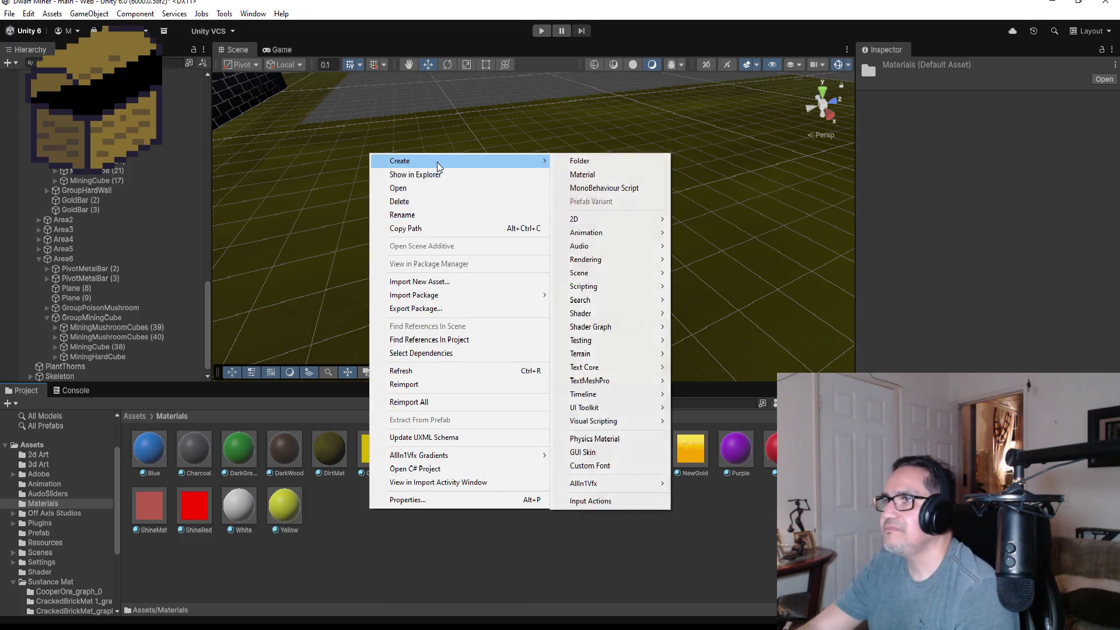
mouse_move(607, 245)
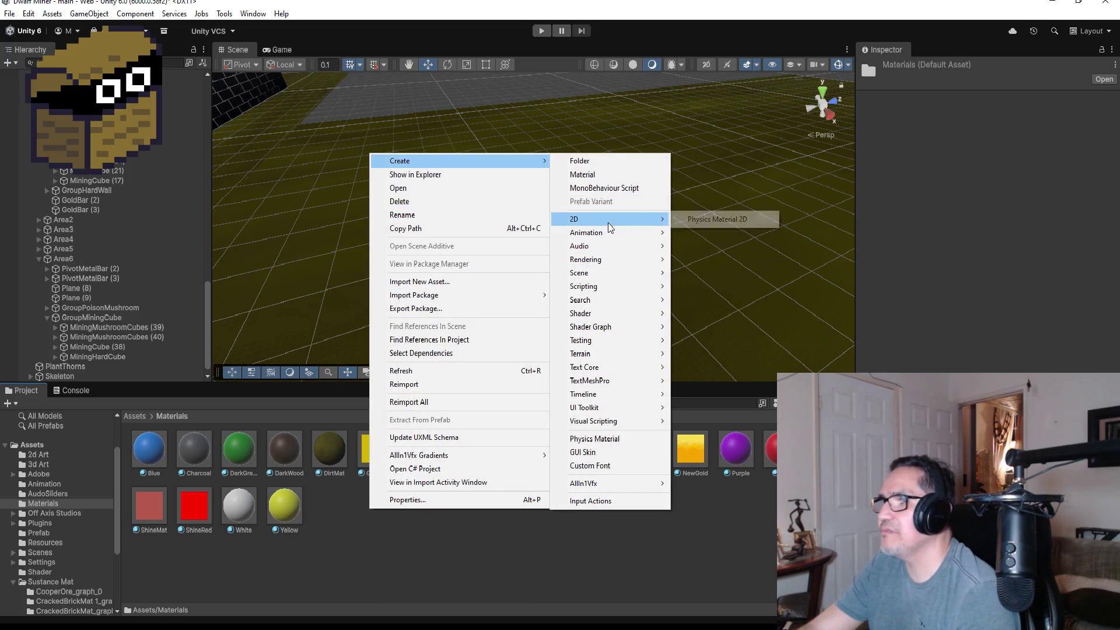
mouse_move(602, 265)
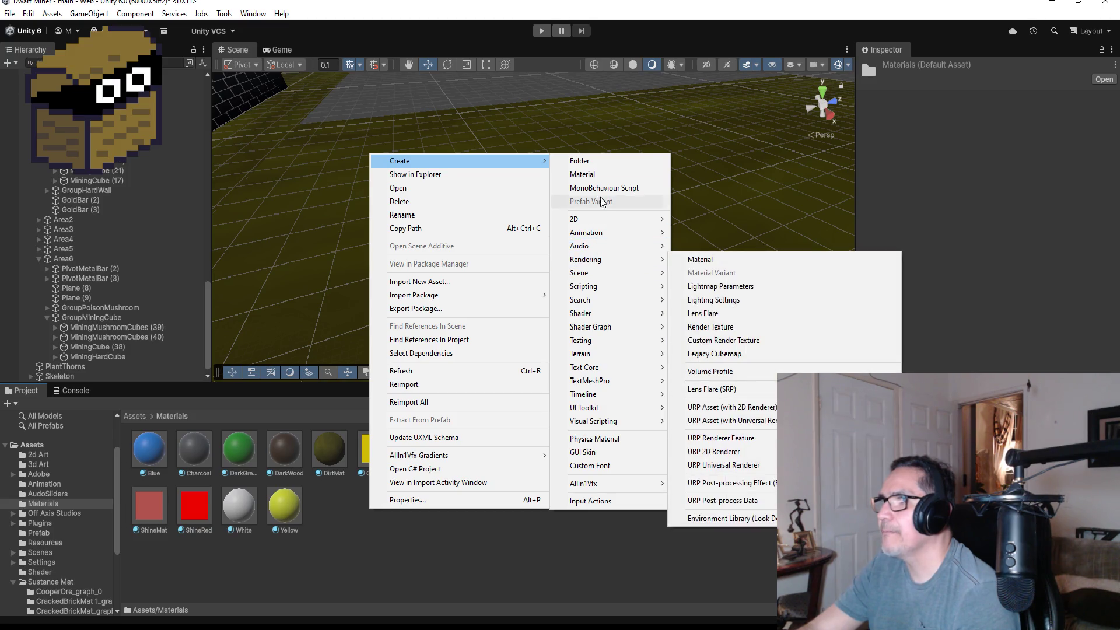
click(582, 175)
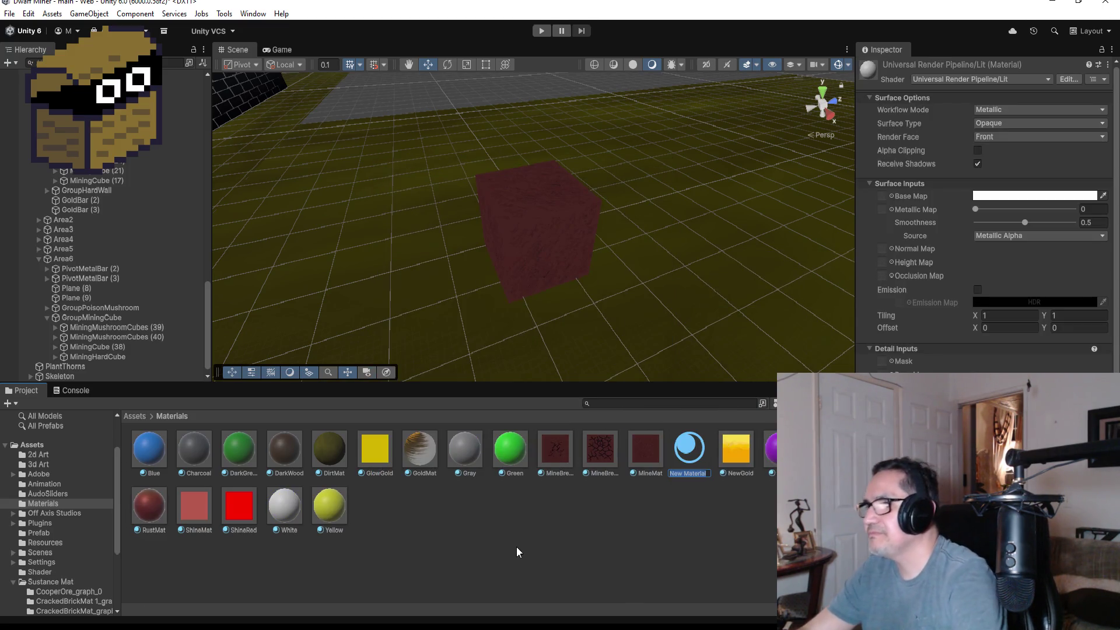
text(Stone)
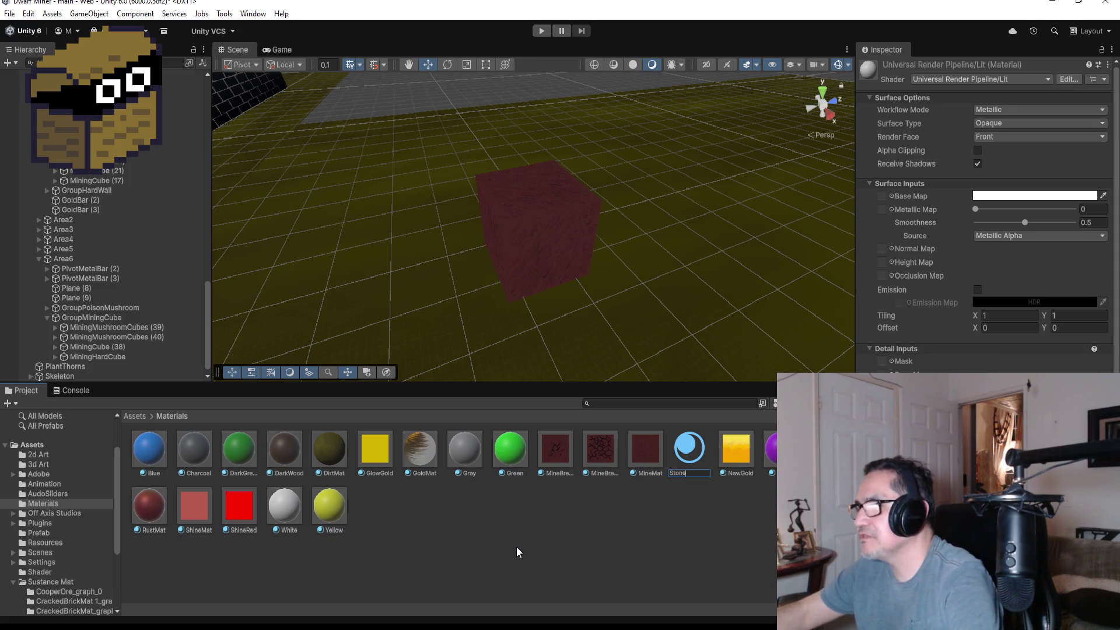
text(MineBreak)
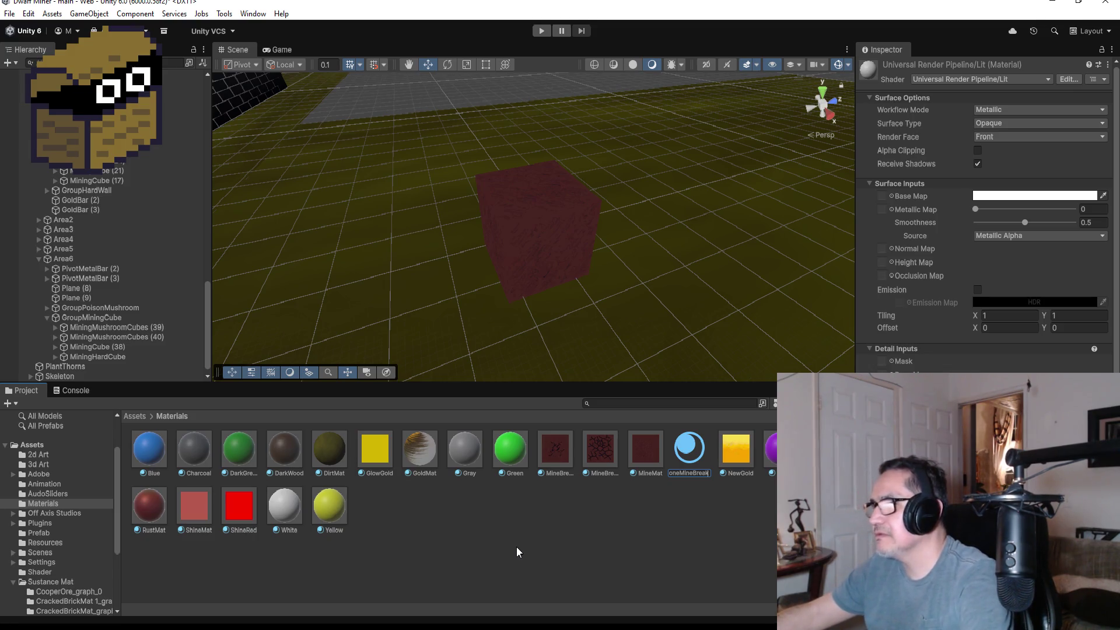
text(1)
key(Return)
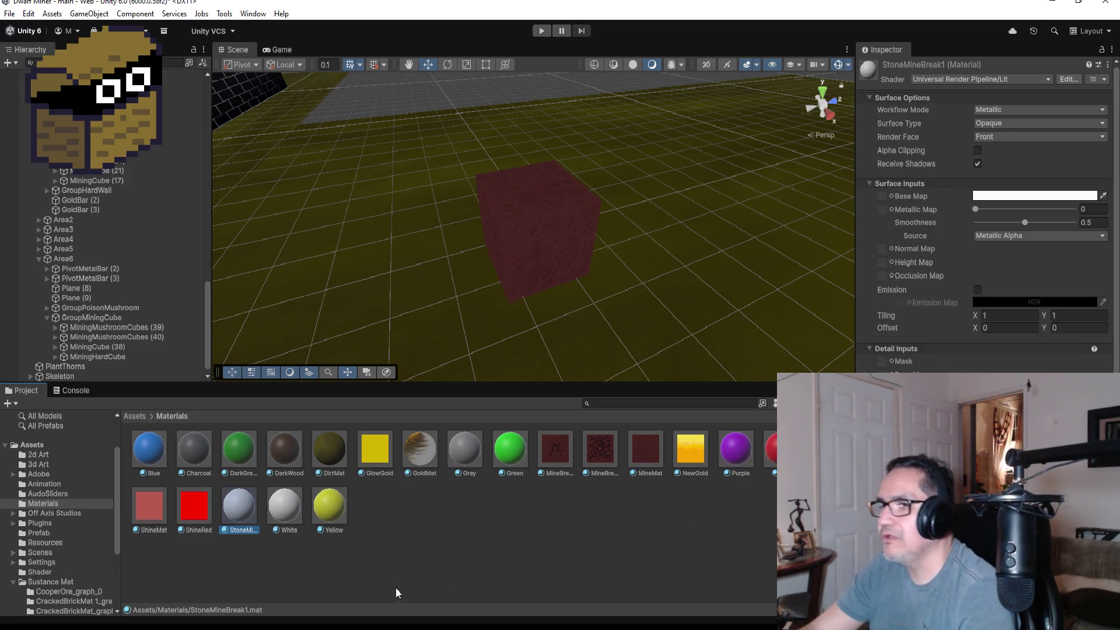
Switch StoneMineBreak1's shader to AllIn1Vfx > AllIn1Vfx
click(985, 80)
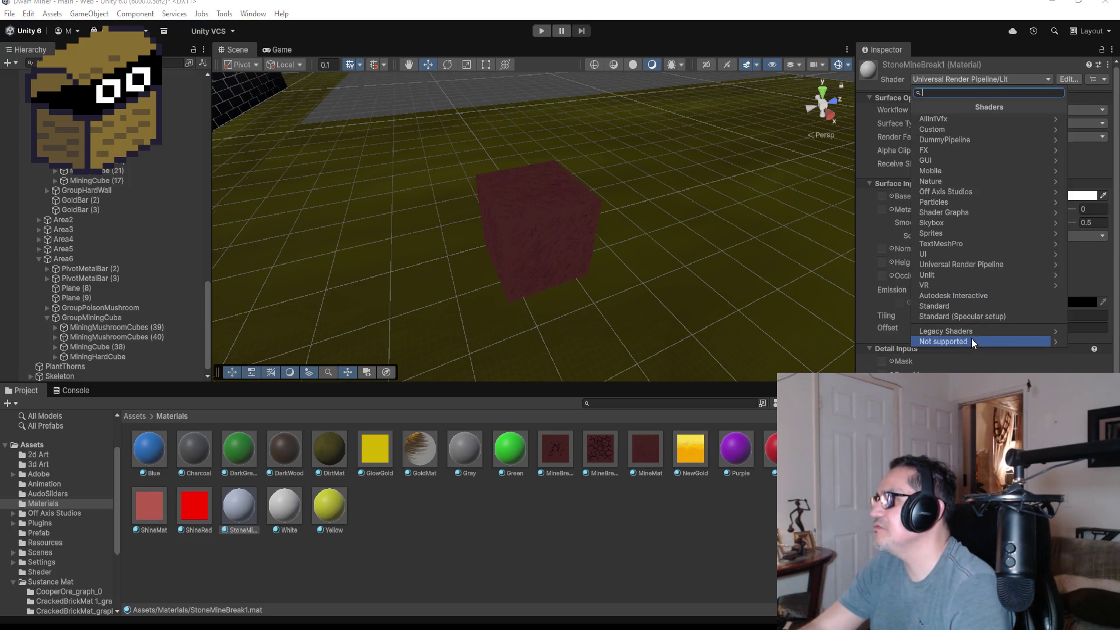
click(956, 120)
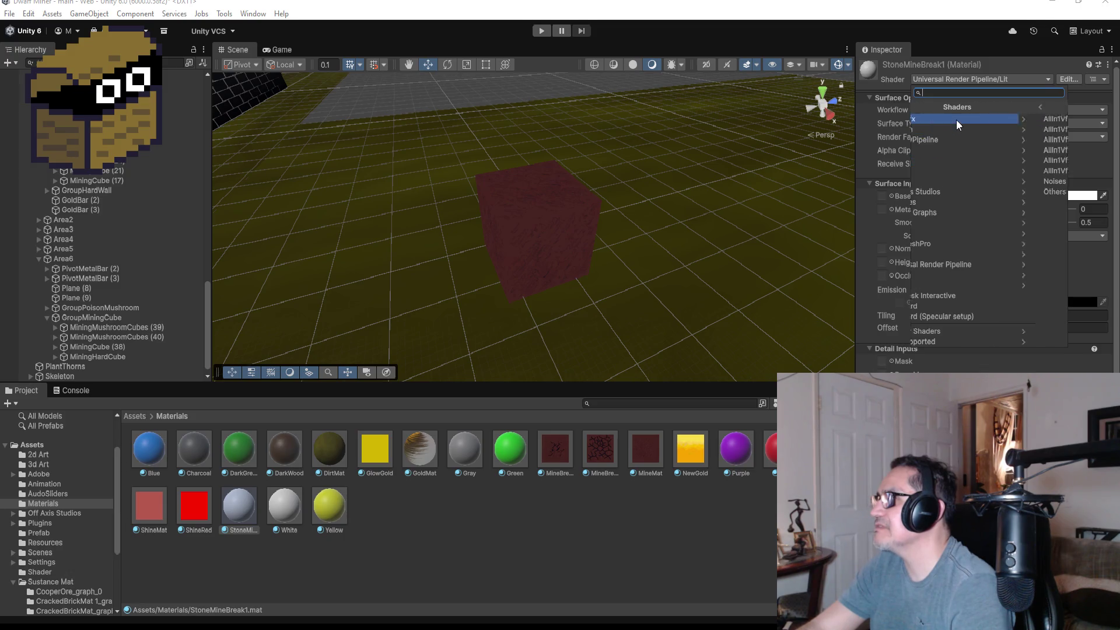
click(965, 116)
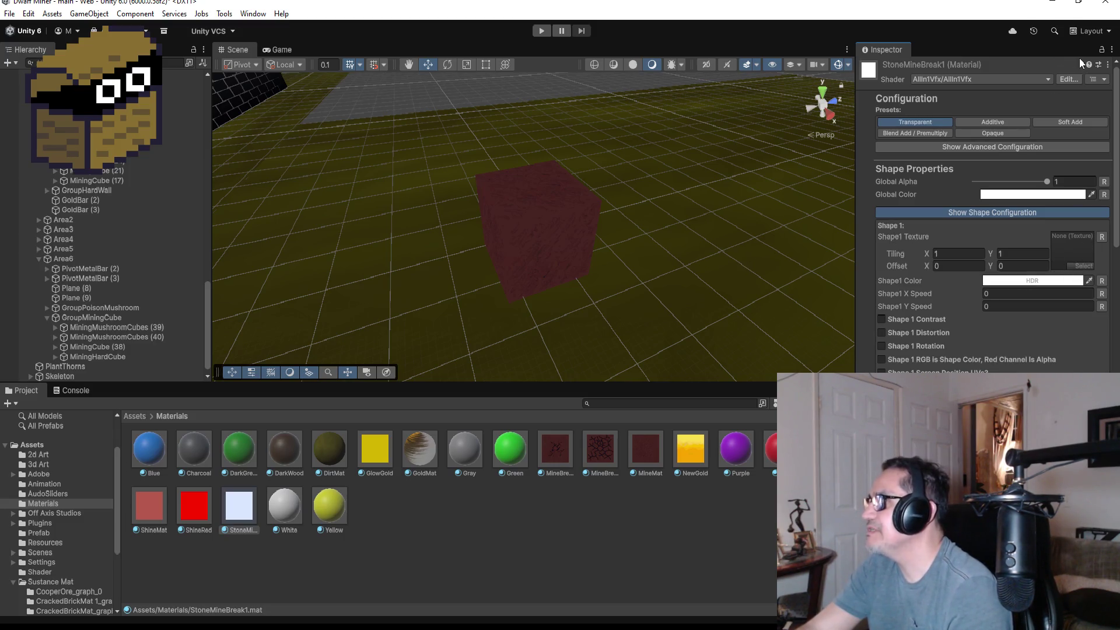
Drag the cracked stone texture from Assets/2d Art into the Shape1 Texture slot
click(135, 416)
double_click(153, 455)
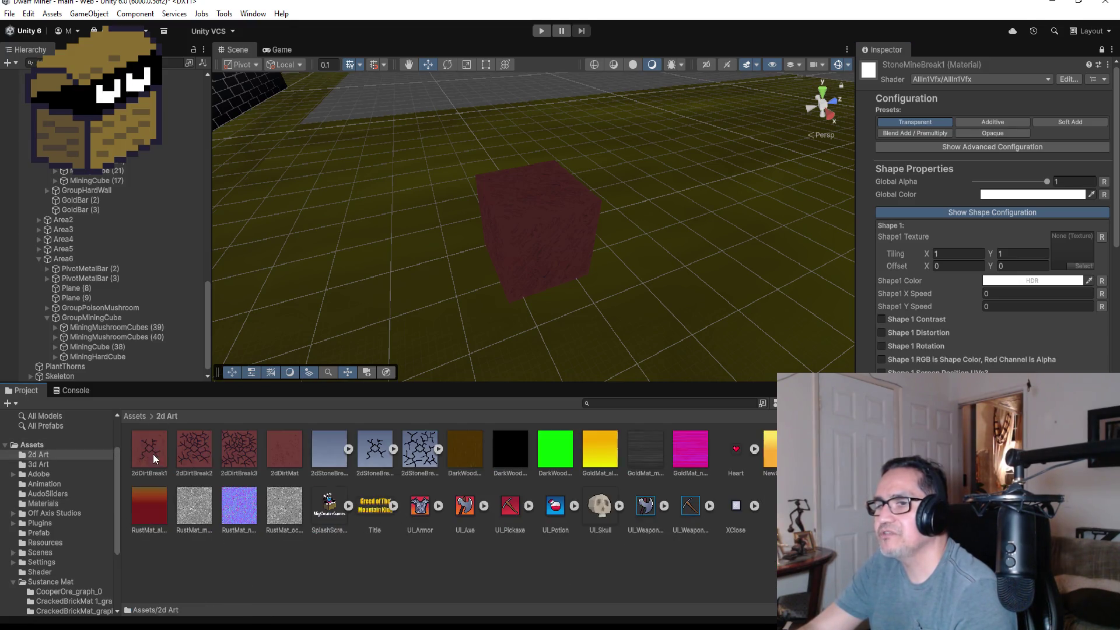
drag(323, 447, 1082, 257)
Toggle Fade From Final Shape on and back off, then enable Fake Light And Shadow
scroll(1018, 359, down, 10)
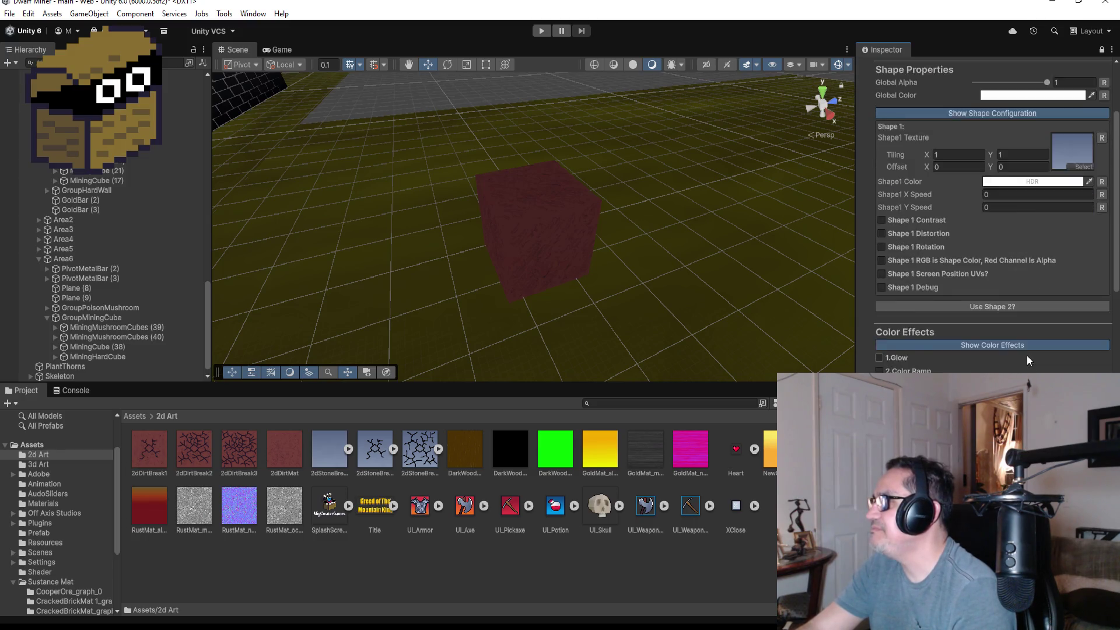
scroll(992, 234, down, 8)
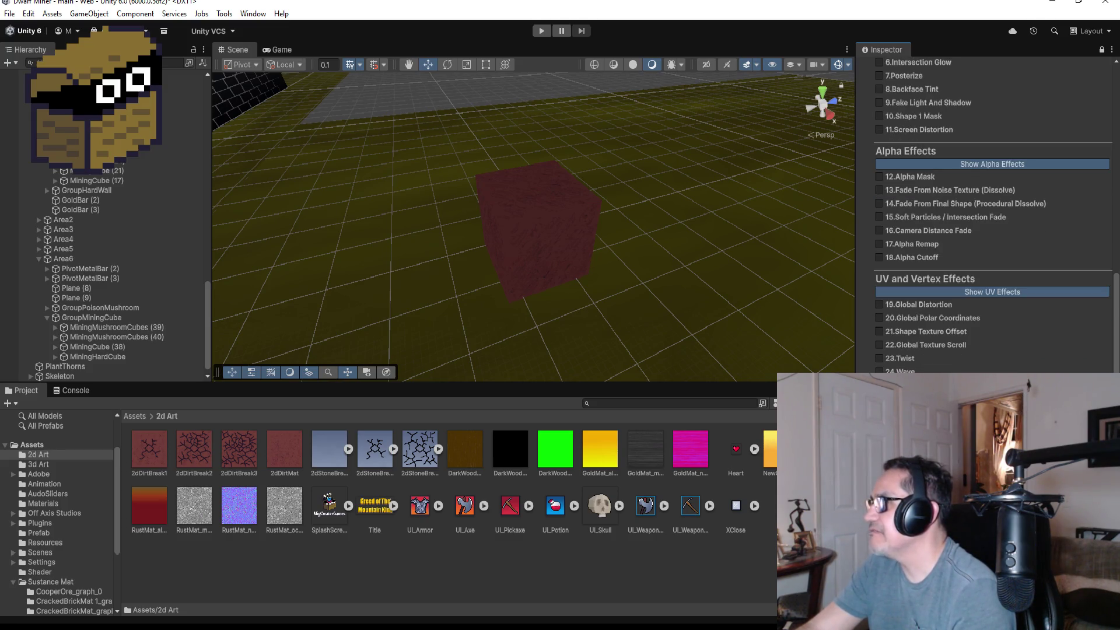
scroll(951, 361, up, 2)
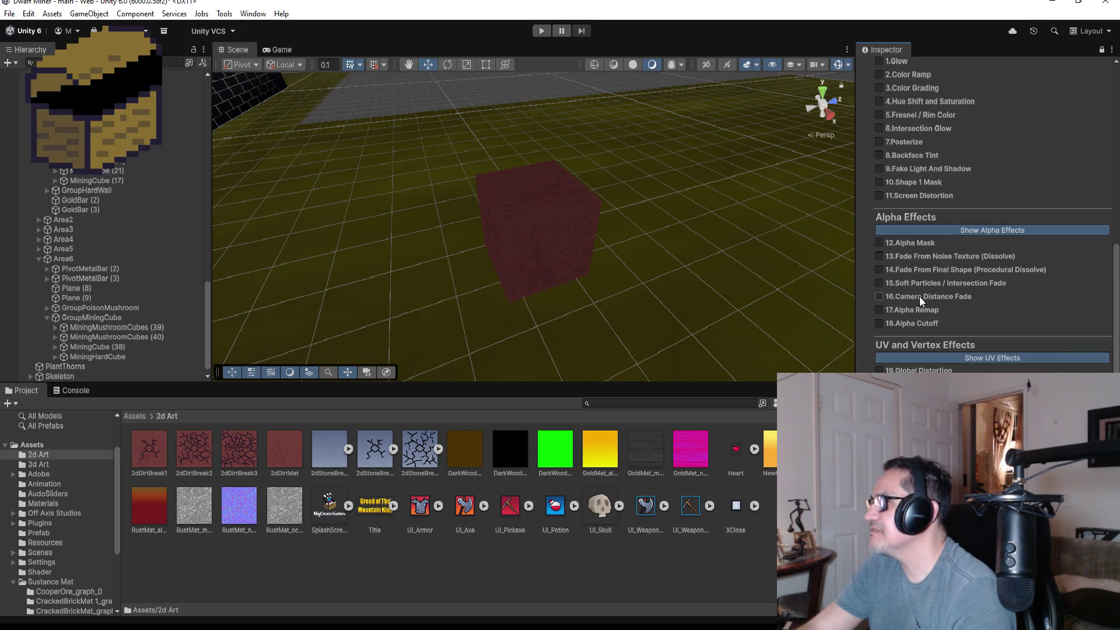
click(923, 270)
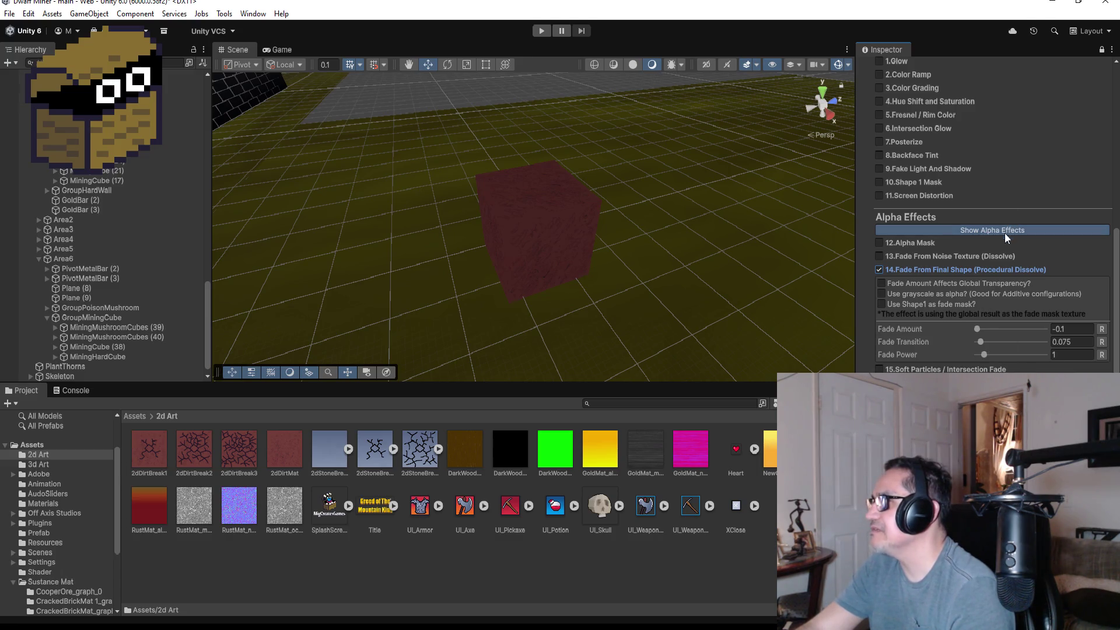
click(882, 271)
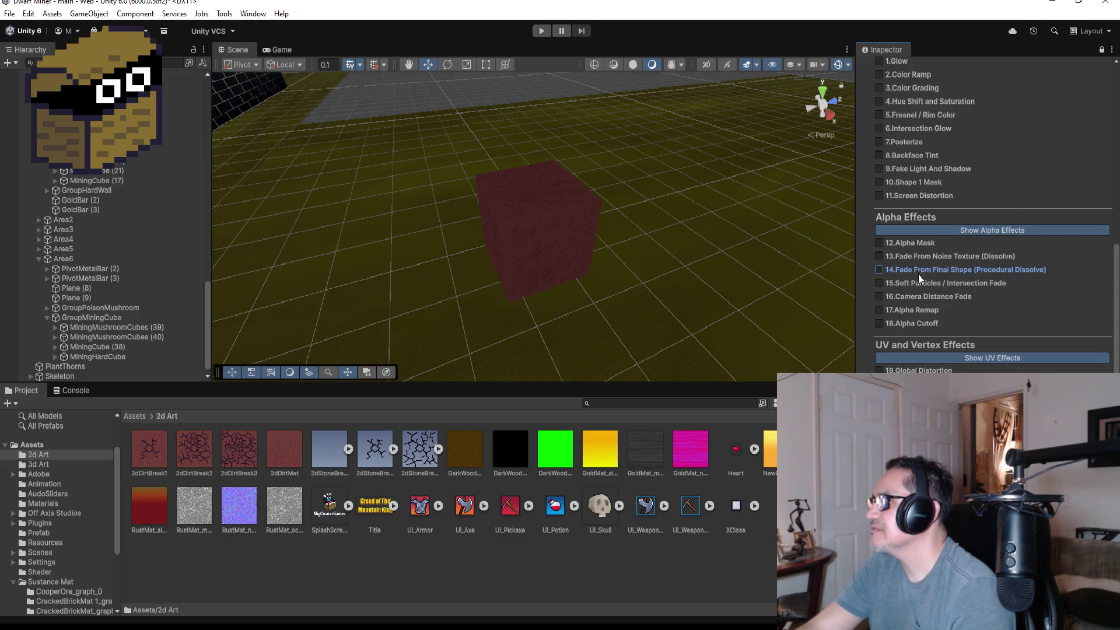
scroll(916, 272, up, 3)
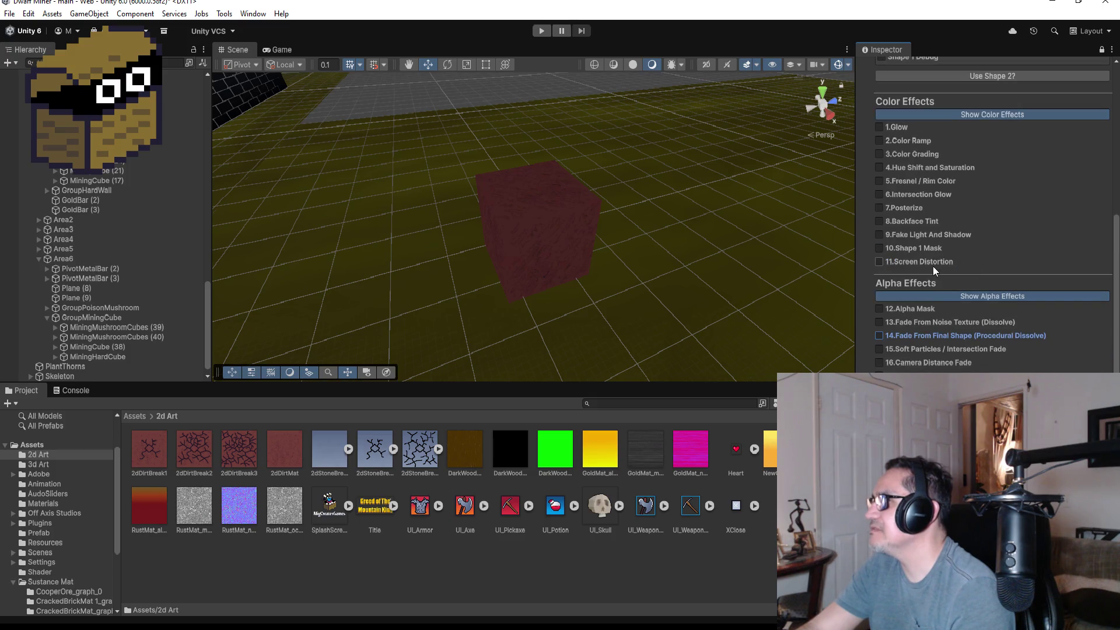
click(902, 236)
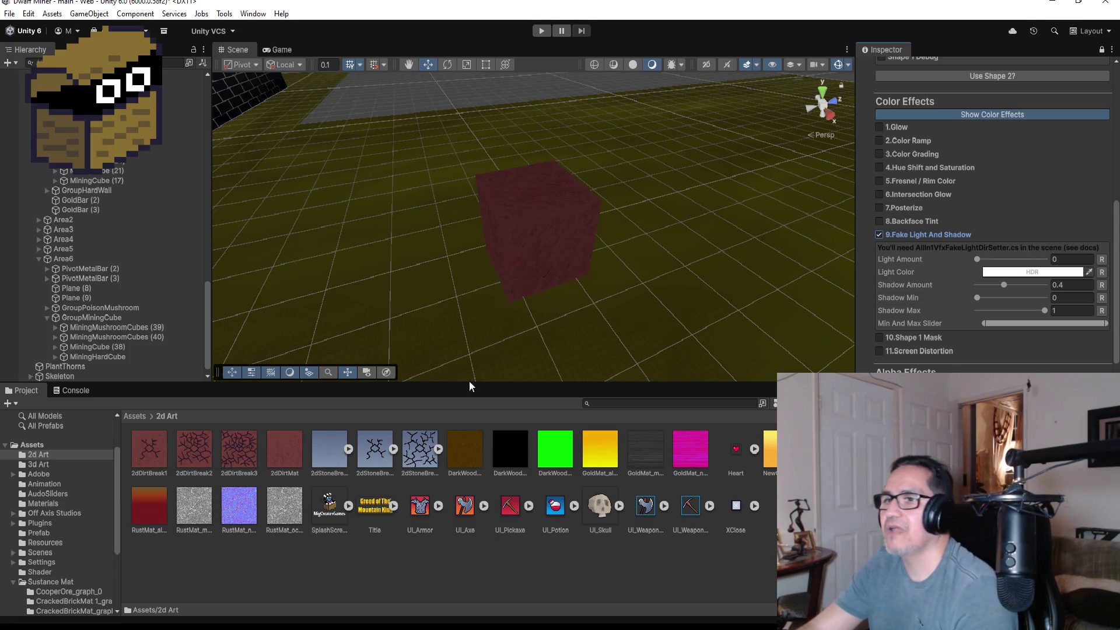
scroll(1072, 117, up, 15)
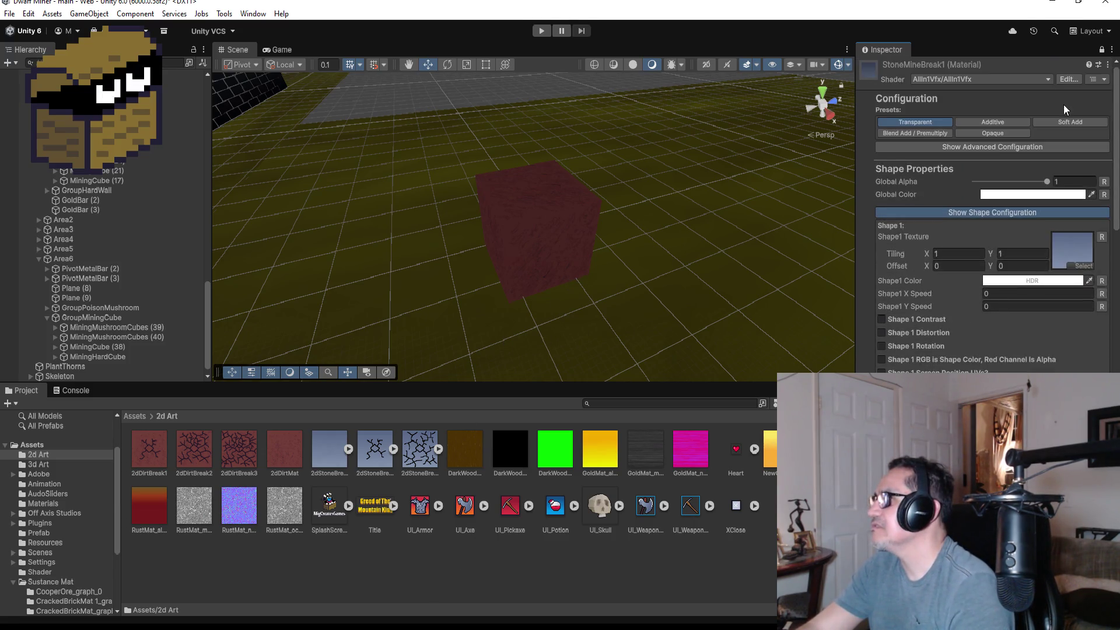
click(1101, 50)
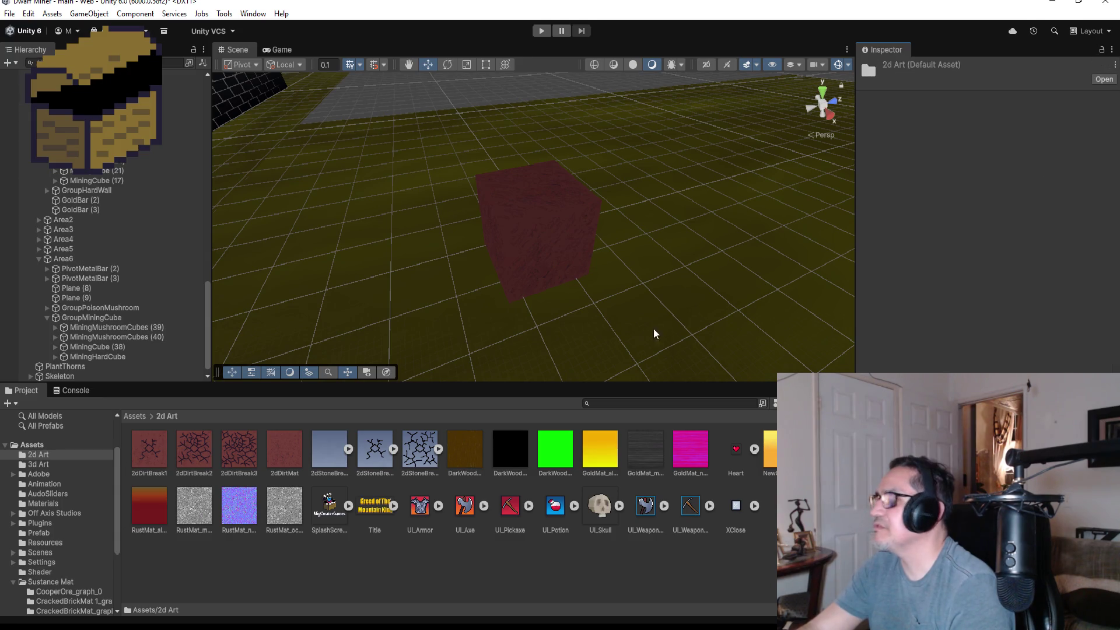
Open the Materials folder and drag StoneMineBreak1 onto the red mining cube in the Scene
click(135, 417)
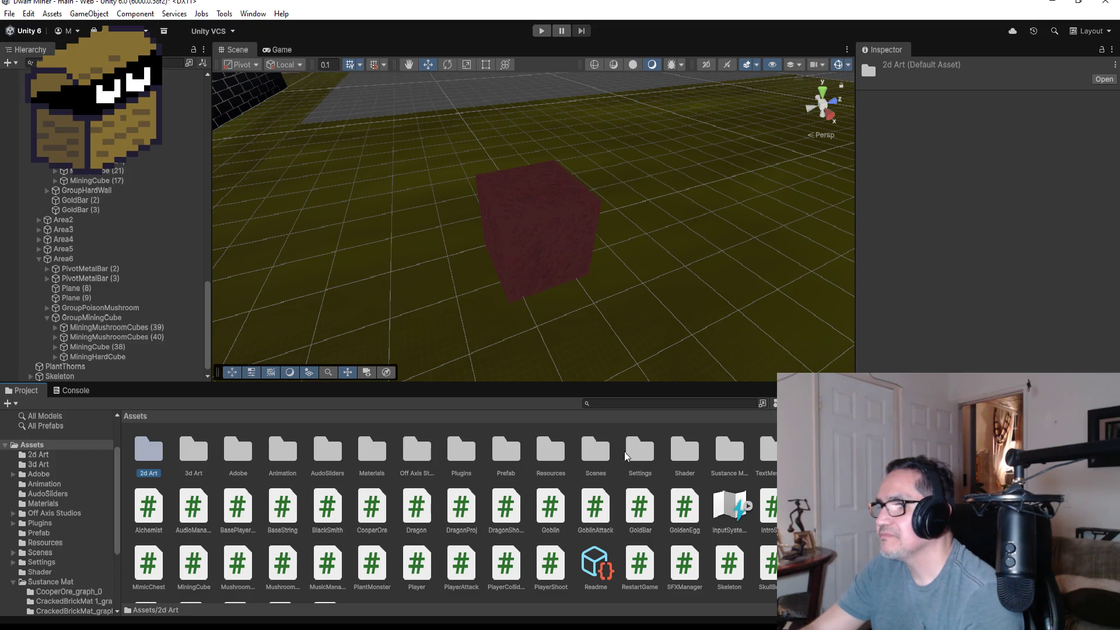
click(627, 459)
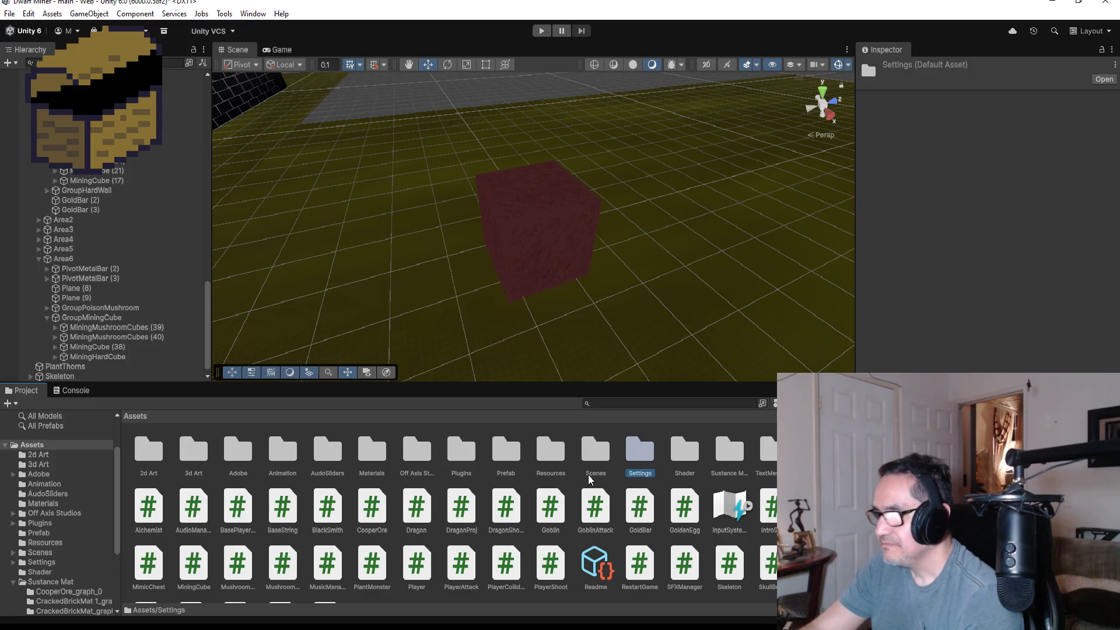
double_click(372, 450)
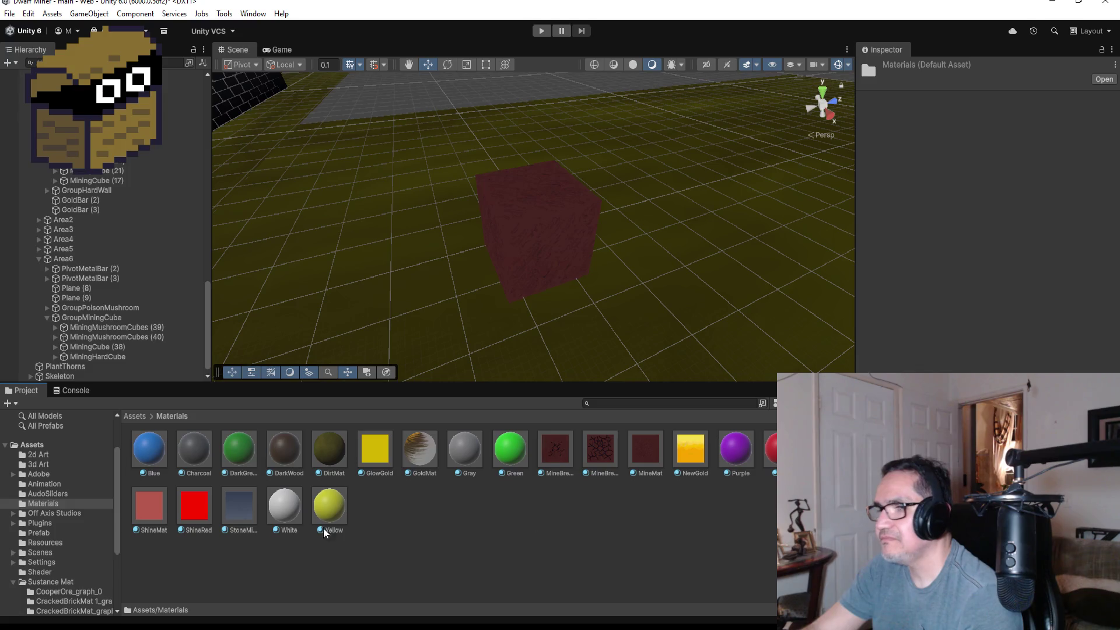
mouse_move(239, 506)
mouse_down()
mouse_move(245, 513)
mouse_move(534, 282)
mouse_move(544, 246)
mouse_up()
scroll(586, 300, down, 3)
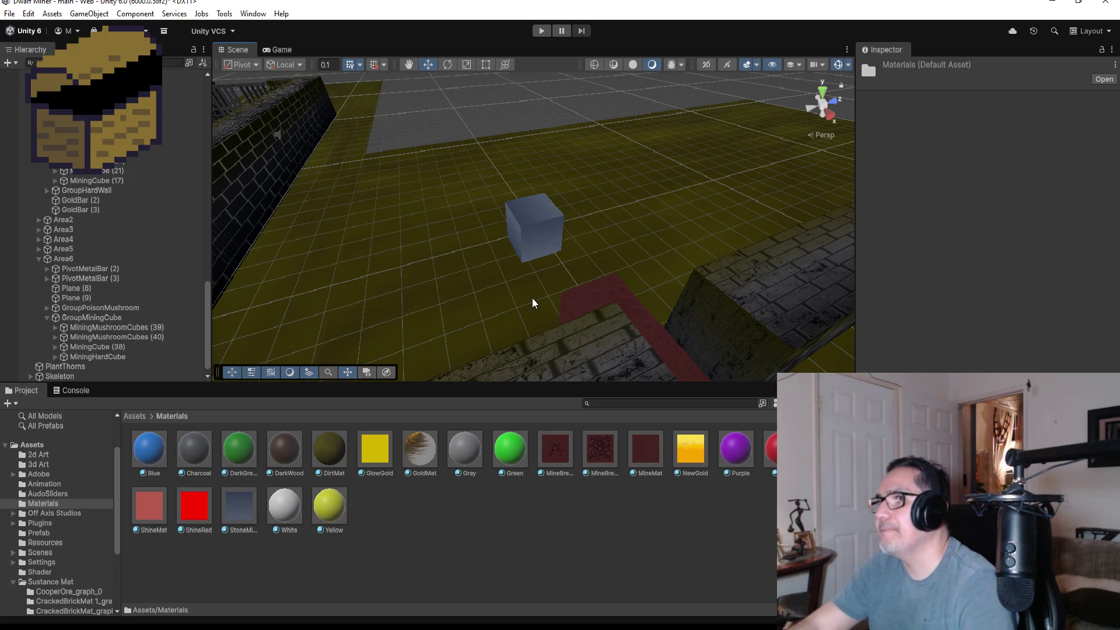
scroll(533, 298, down, 10)
scroll(631, 306, down, 5)
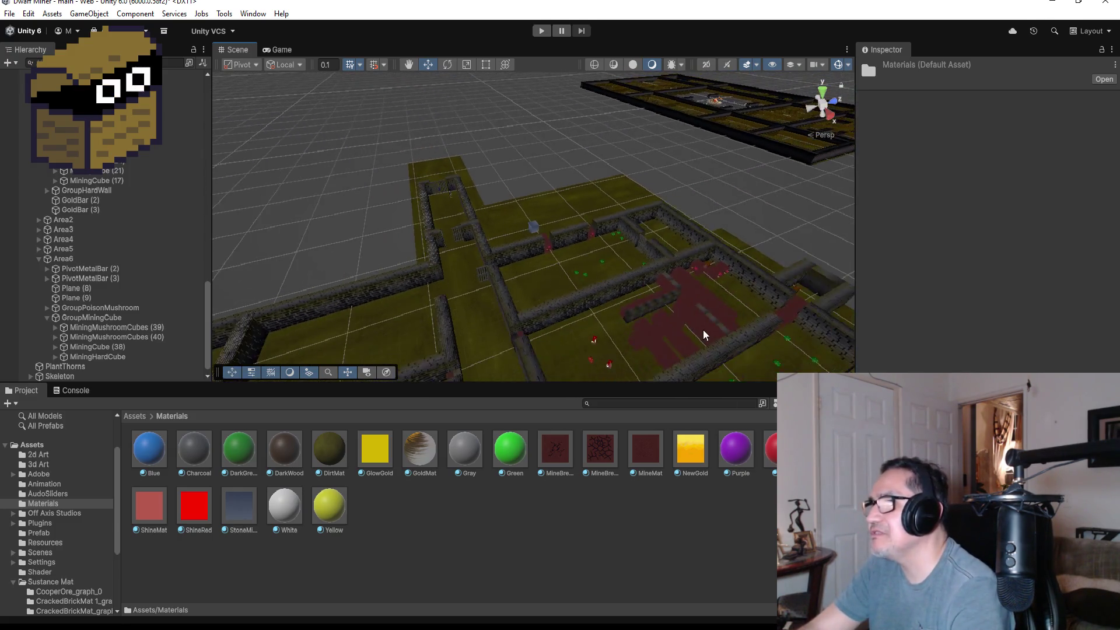
scroll(653, 306, down, 5)
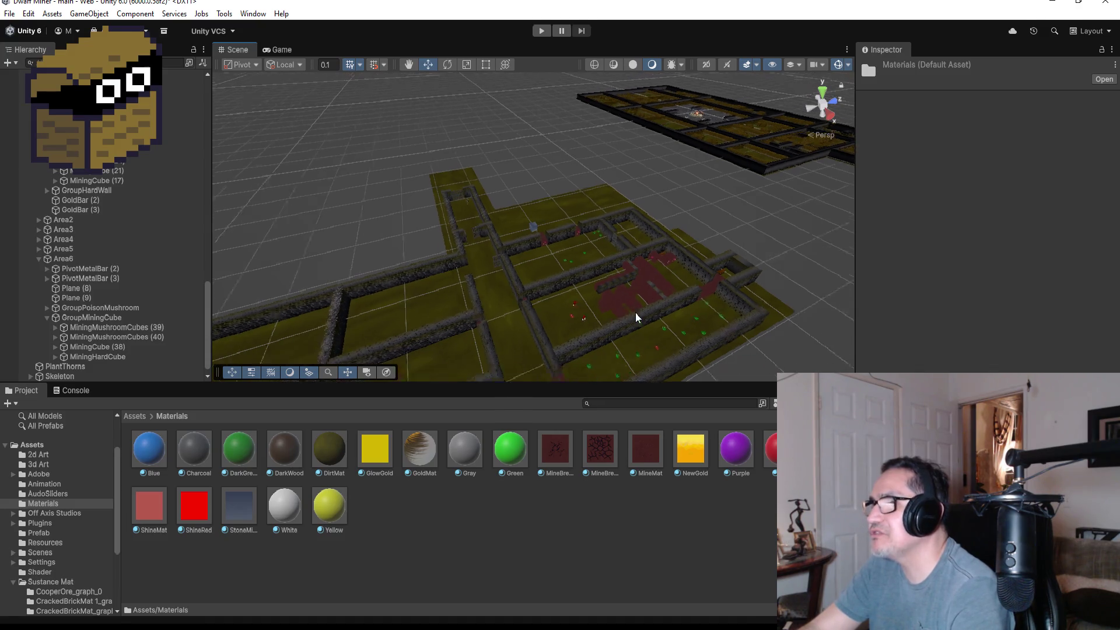
scroll(565, 325, down, 5)
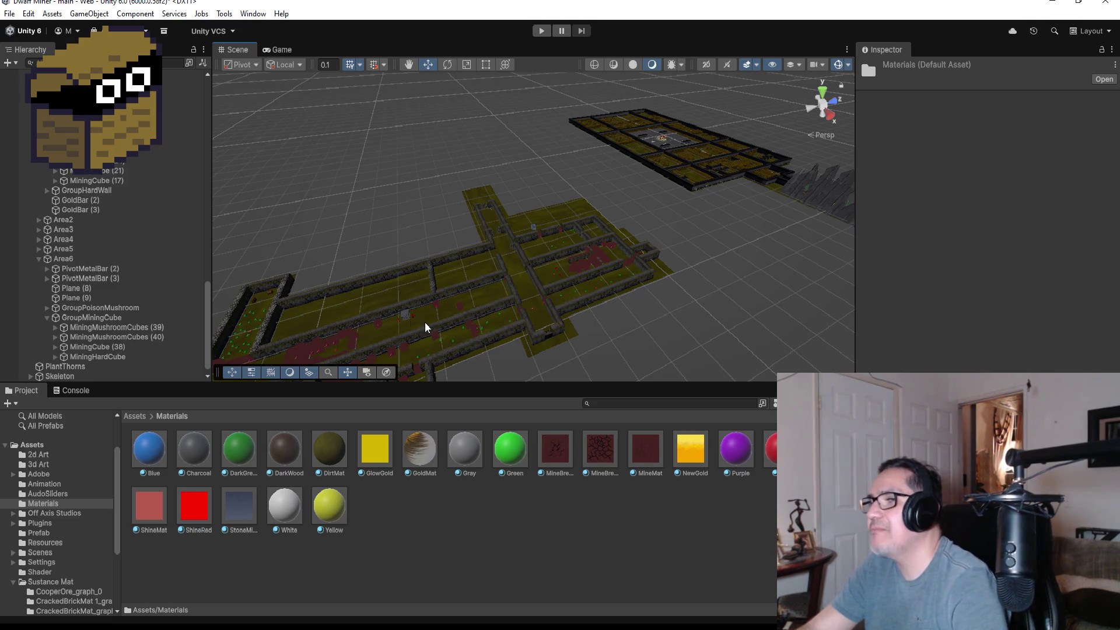
mouse_move(425, 322)
mouse_down()
mouse_move(537, 225)
mouse_move(518, 217)
mouse_move(343, 293)
mouse_move(355, 306)
mouse_up()
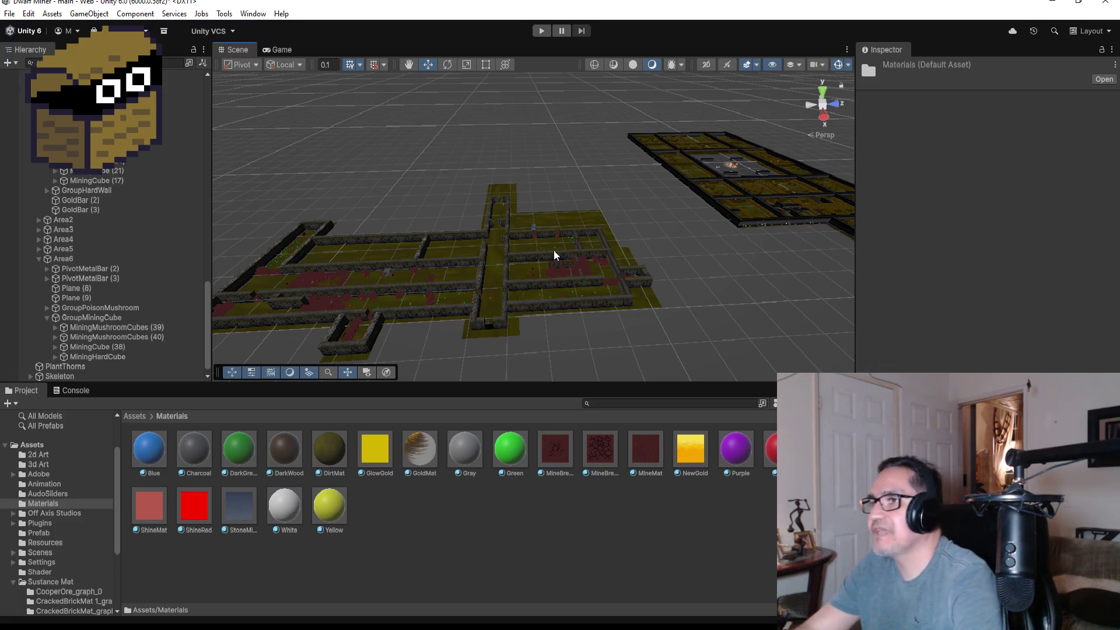
scroll(681, 307, up, 5)
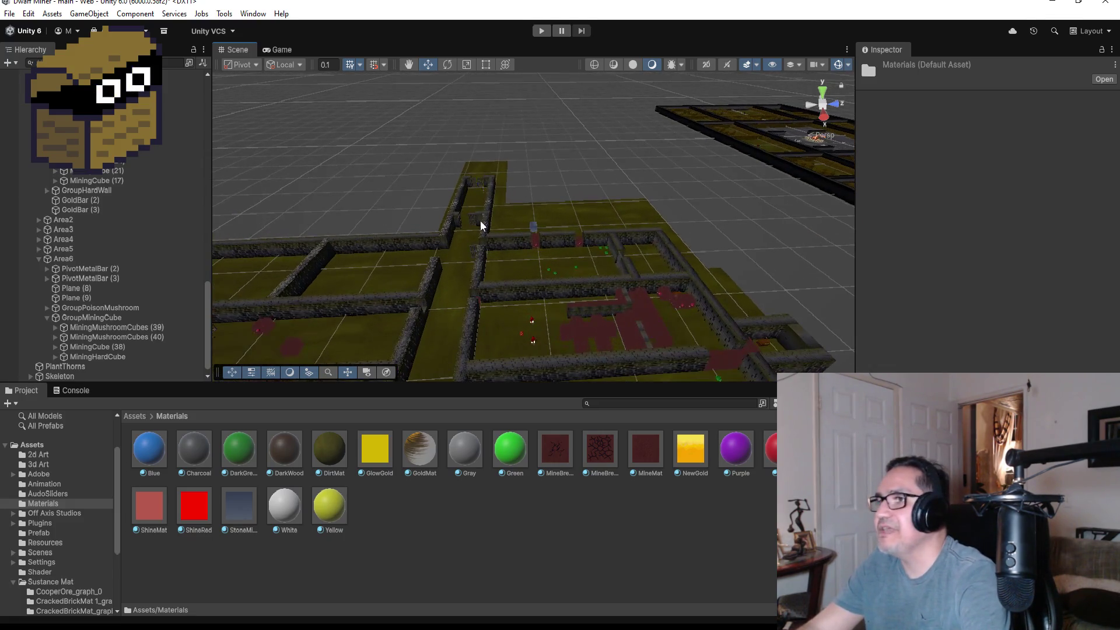
click(537, 229)
Frame MiningHardCube and move it along X to -37.39 toward the red cube
key(f)
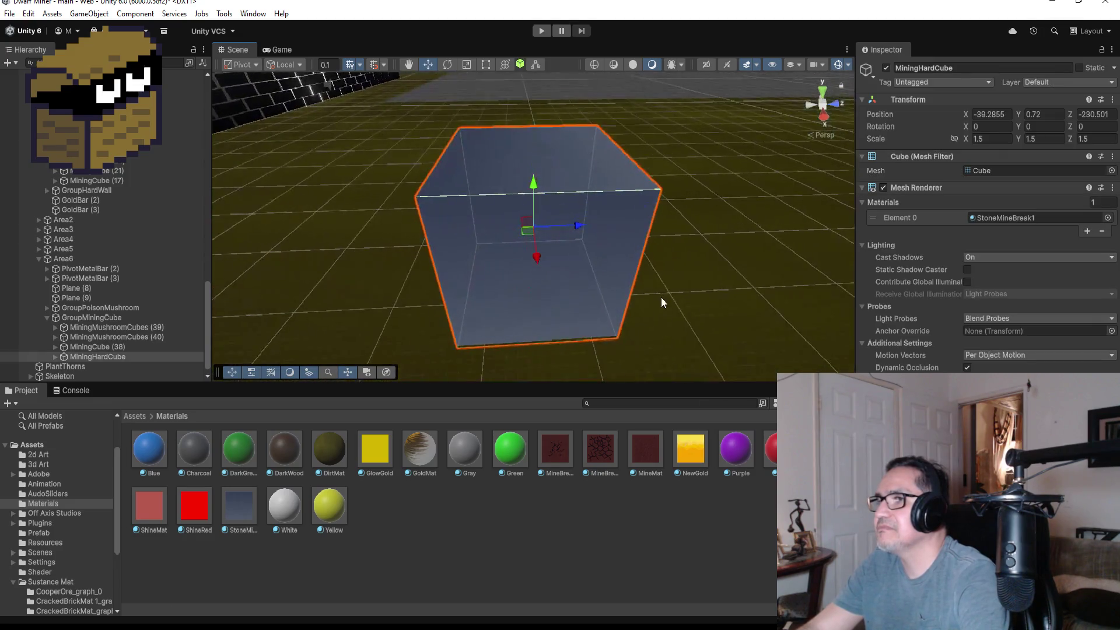
scroll(660, 299, down, 3)
mouse_move(555, 313)
mouse_down()
mouse_move(856, 314)
mouse_move(689, 327)
mouse_up()
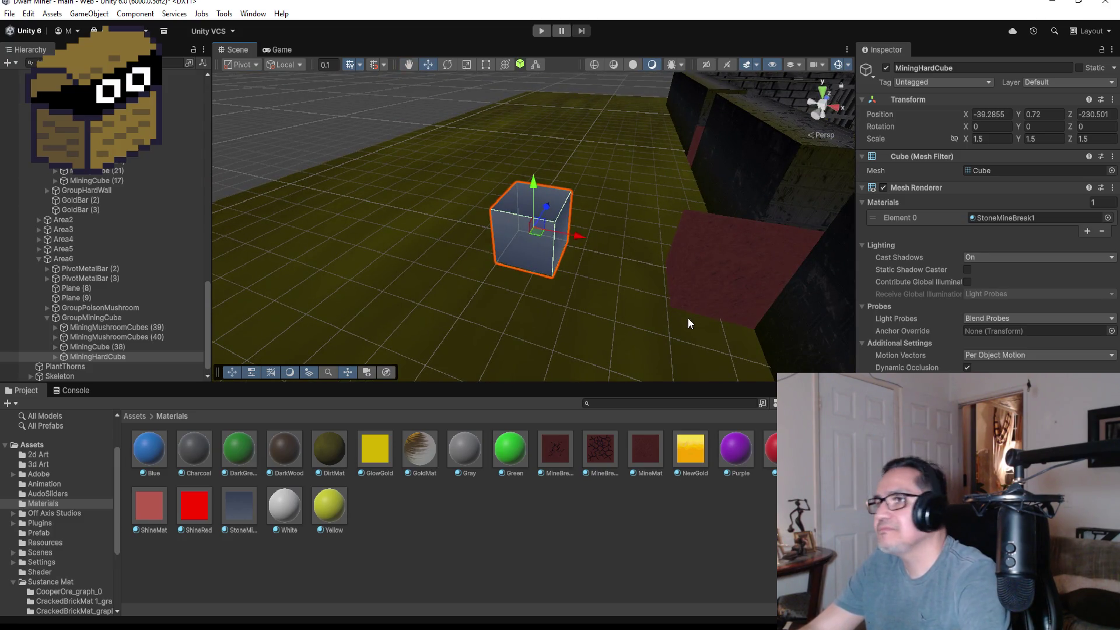
drag(583, 241, 669, 262)
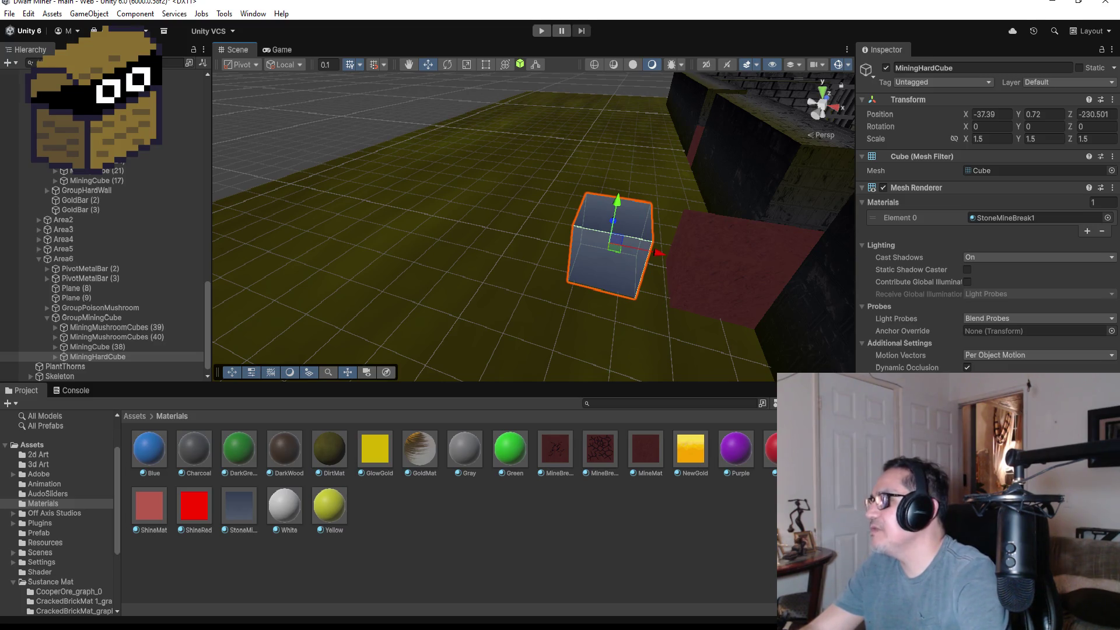
Select the red MiningCube (38) to compare positions, then reselect MiningHardCube
mouse_move(97, 356)
mouse_down()
mouse_move(118, 379)
mouse_move(113, 330)
mouse_move(119, 340)
mouse_up()
click(119, 340)
scroll(986, 204, down, 2)
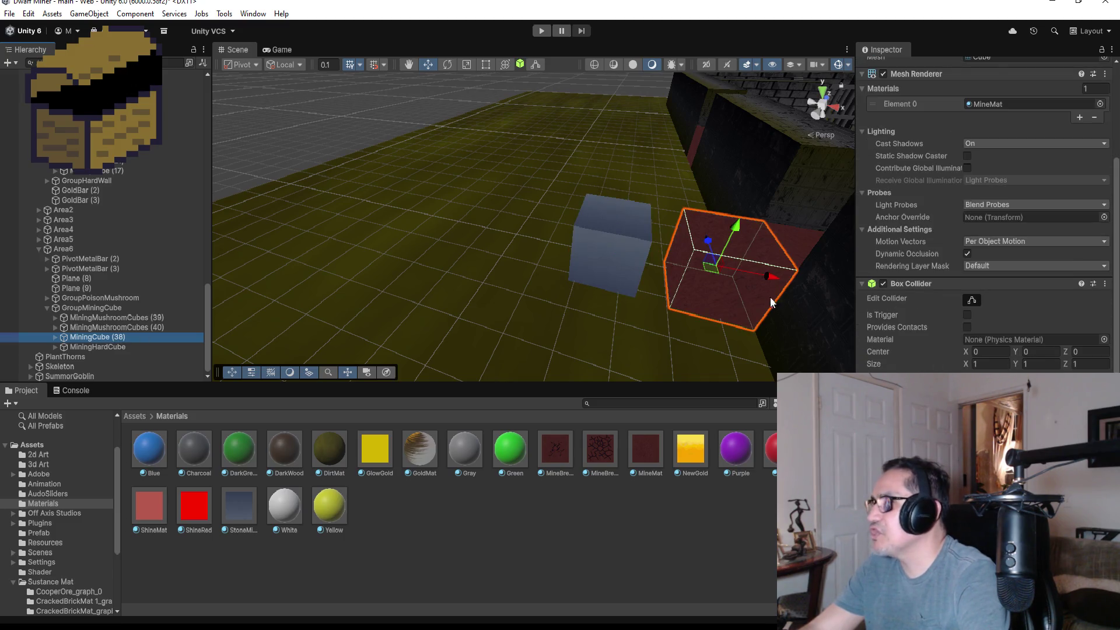
scroll(1009, 325, up, 5)
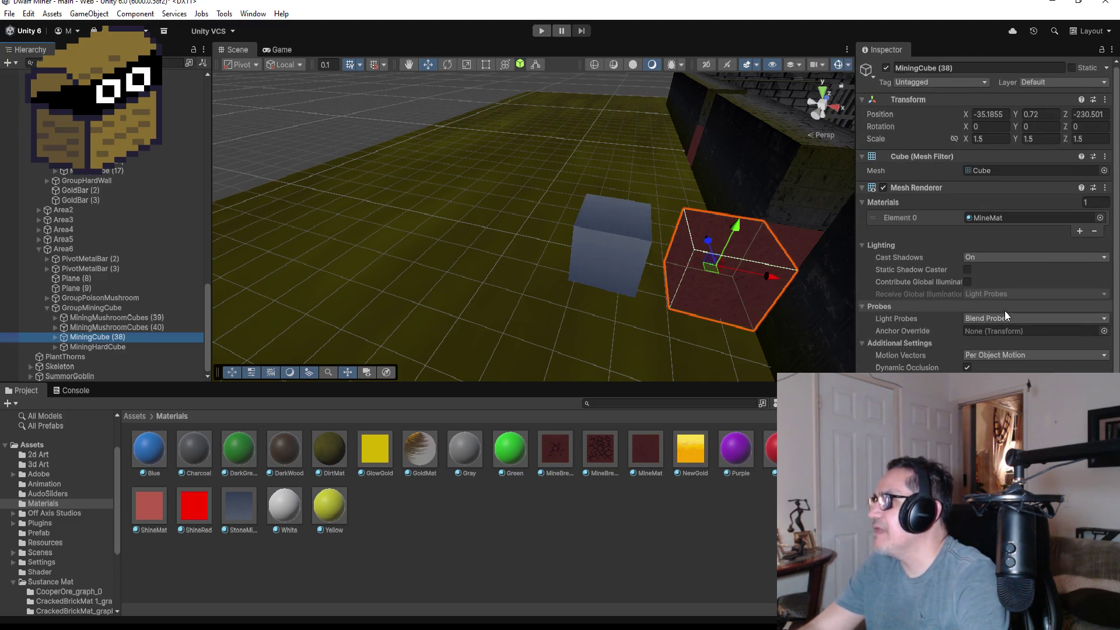
scroll(1004, 309, down, 5)
click(609, 247)
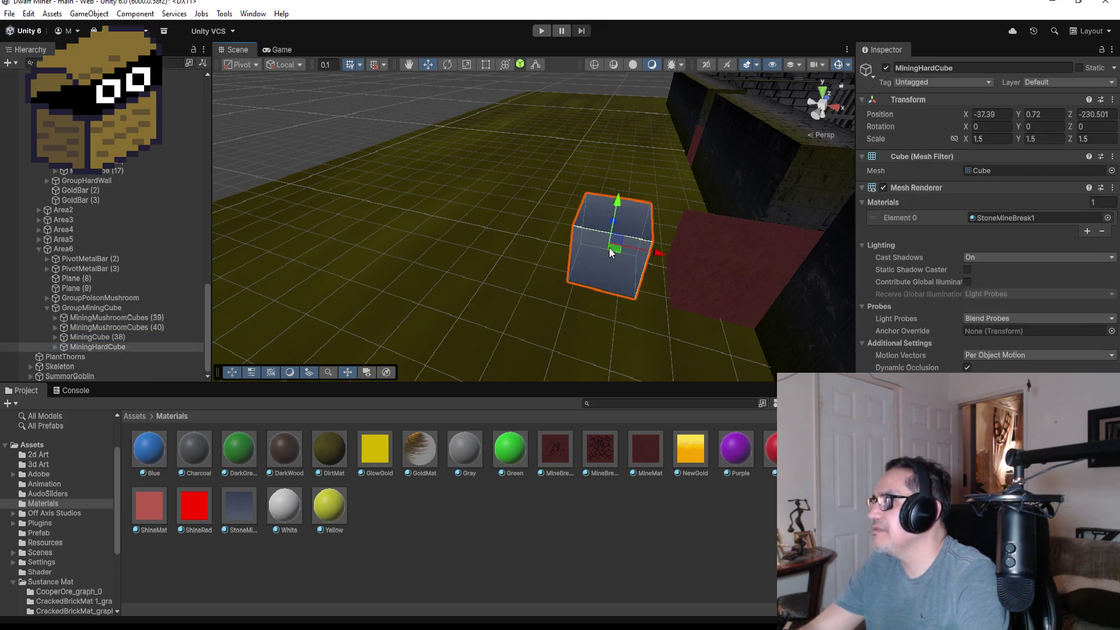
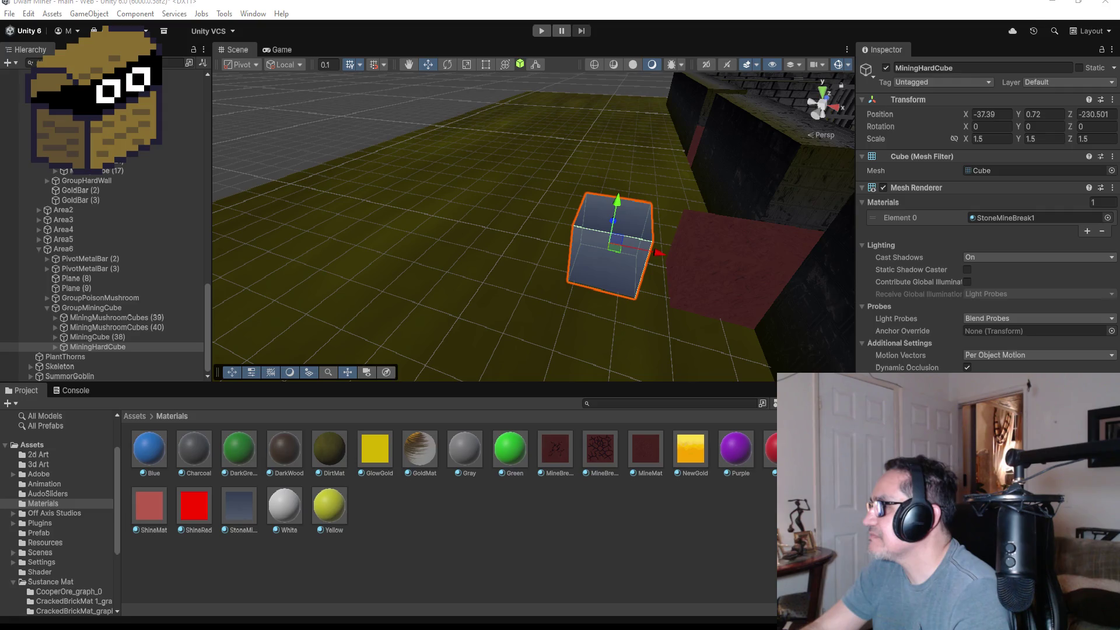
Return from the code editor to Unity and start the game in play mode
key(alt+Tab)
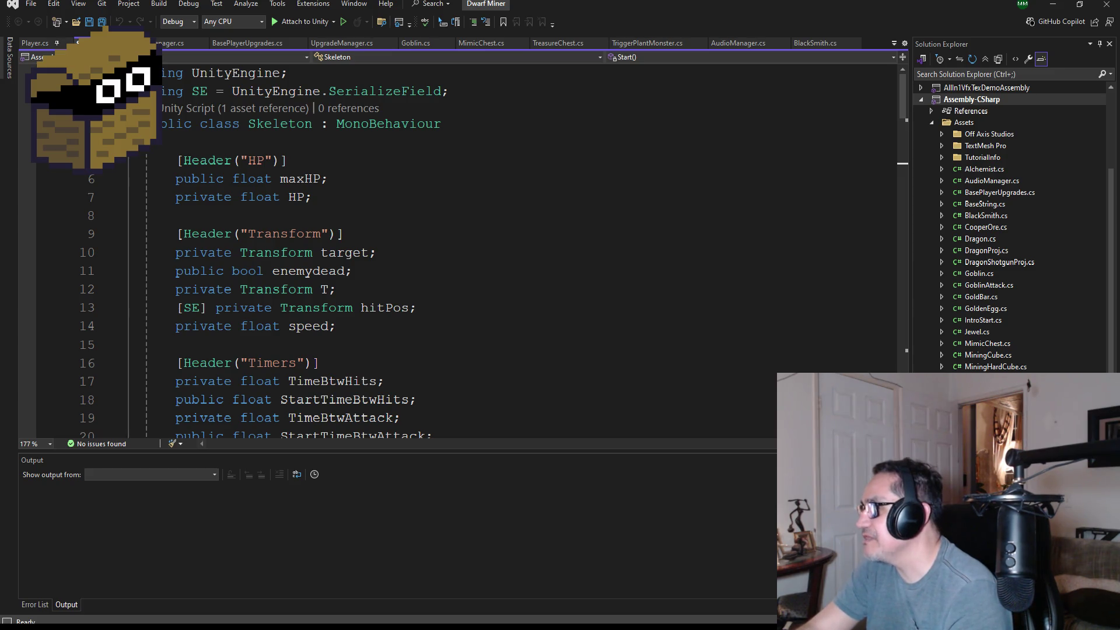
click(1048, 7)
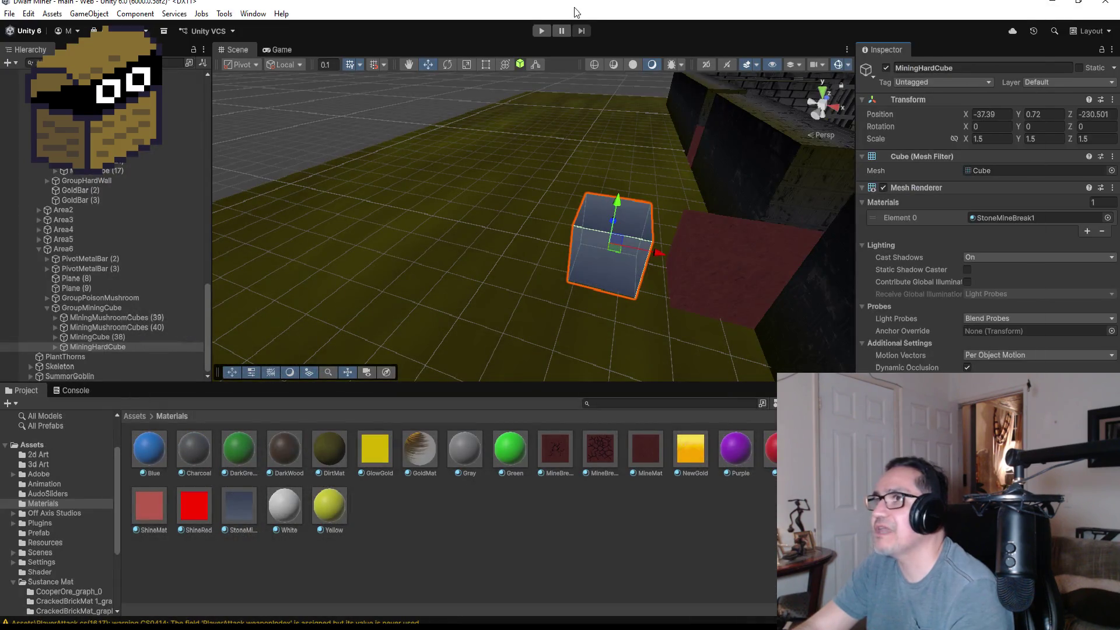
click(541, 30)
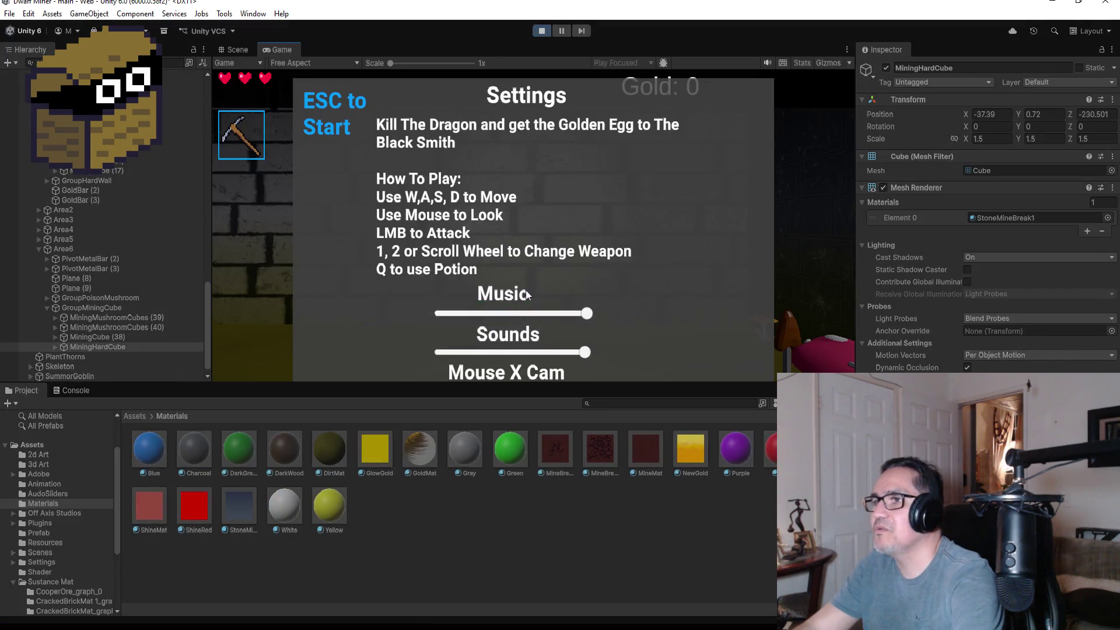
key(Escape)
Walk down the corridor and back away from the attacking goblin
key(w)
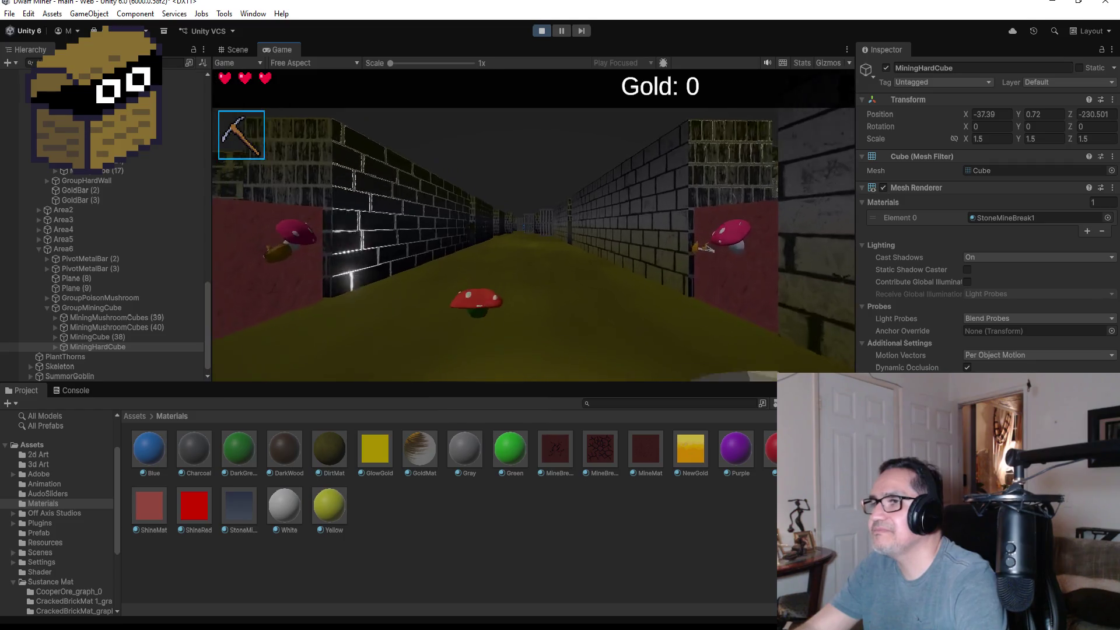
key(2)
key(s)
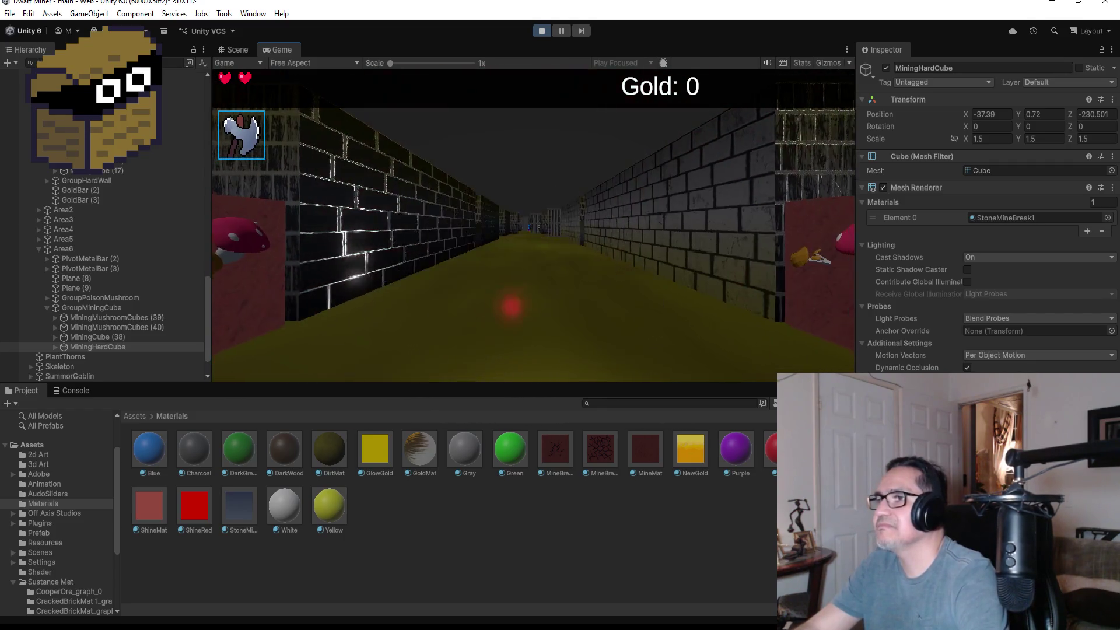
key(a)
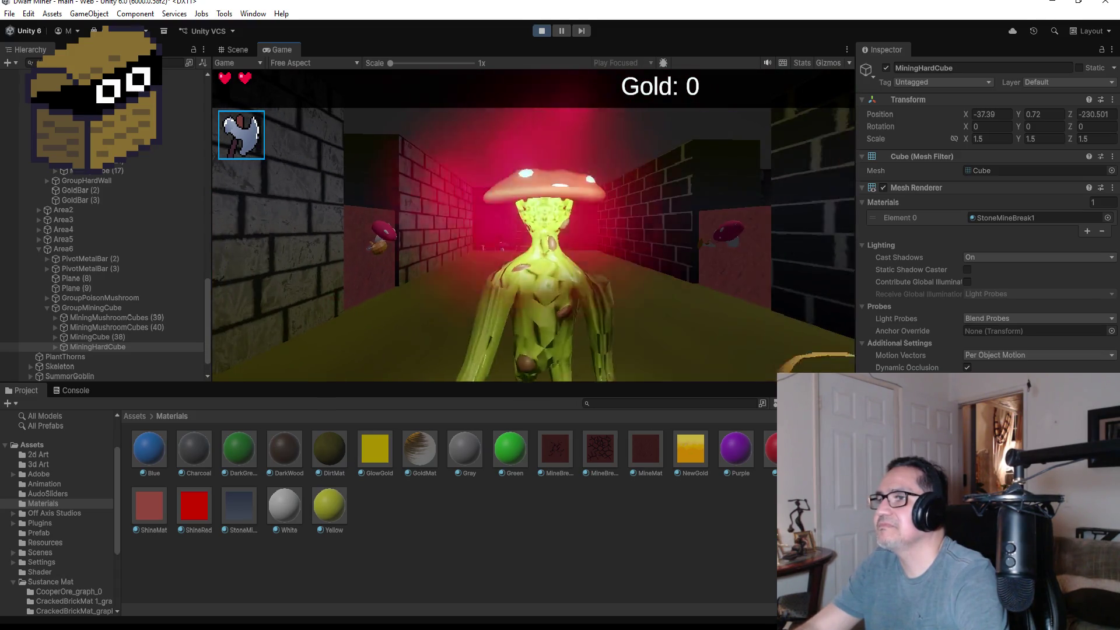
key(d)
key(a)
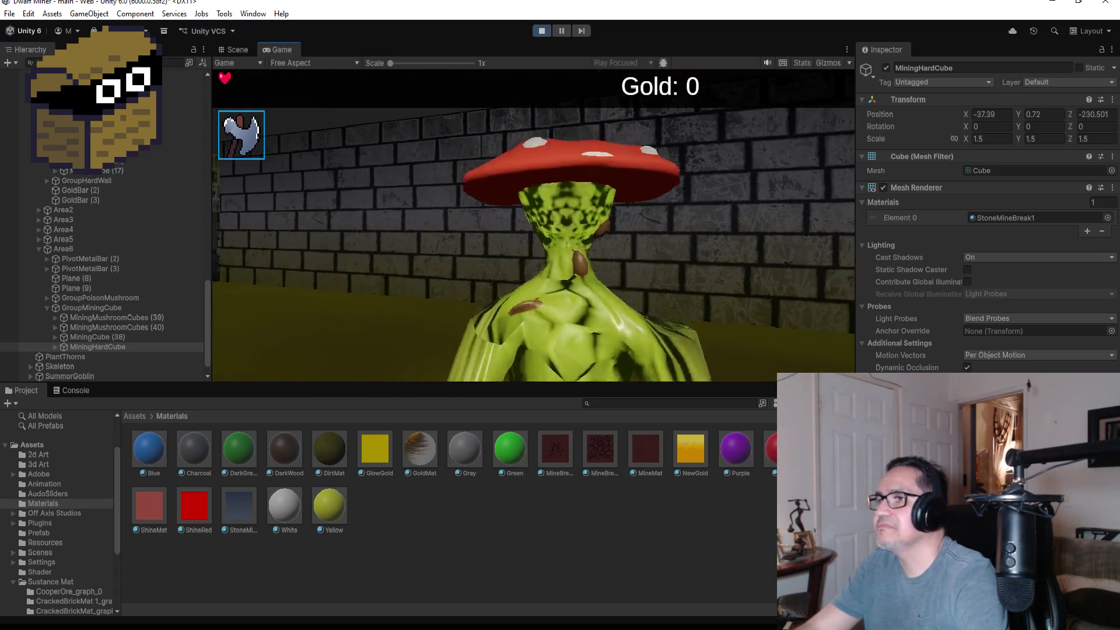
key(s)
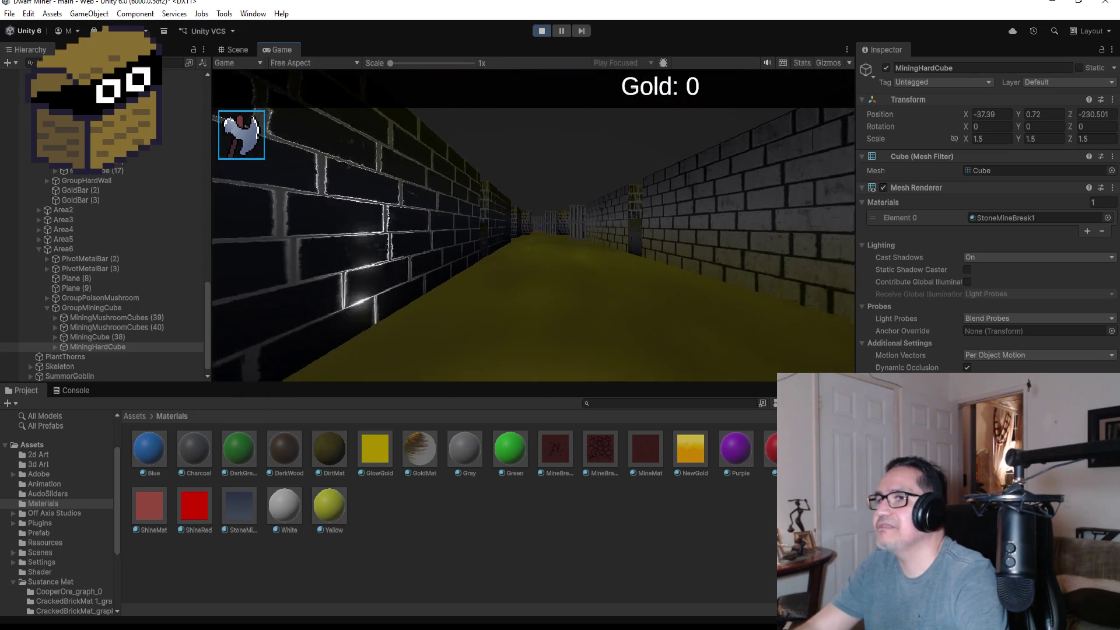
key(a)
key(a)
Switch to the pickaxe, break the red mushroom cube for 1 gold, and restart at Game Over
key(2)
key(w)
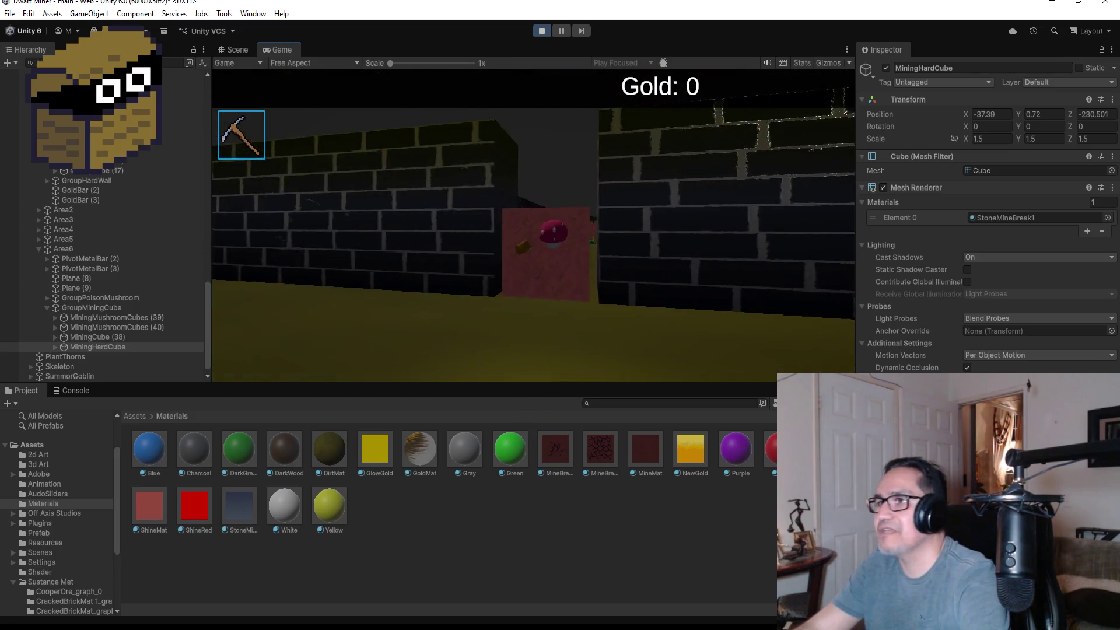
key(w)
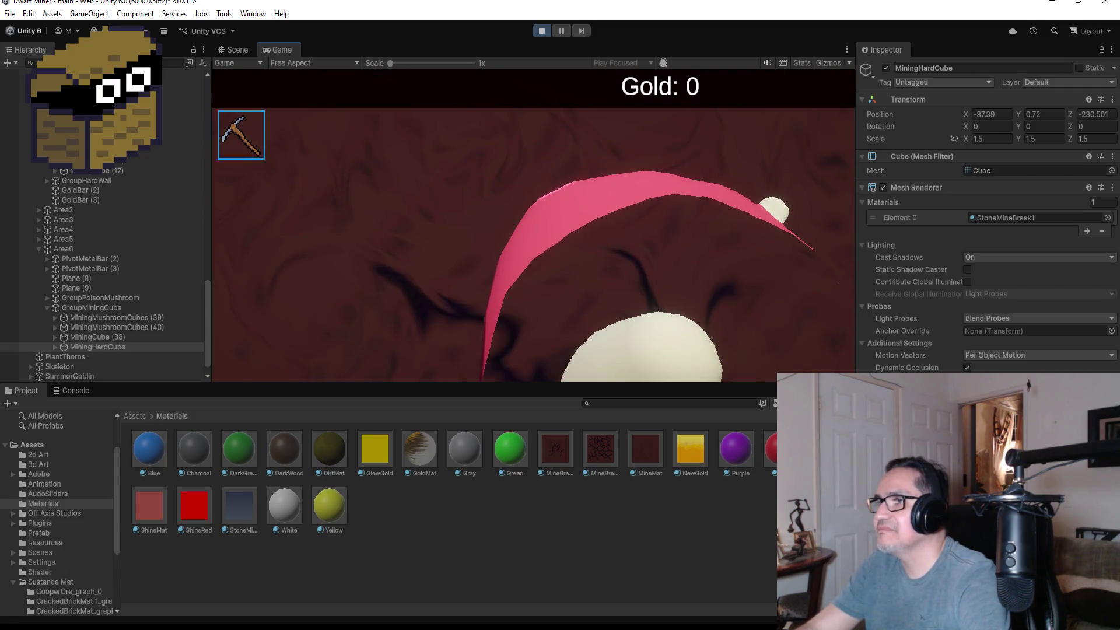
click(532, 232)
key(w)
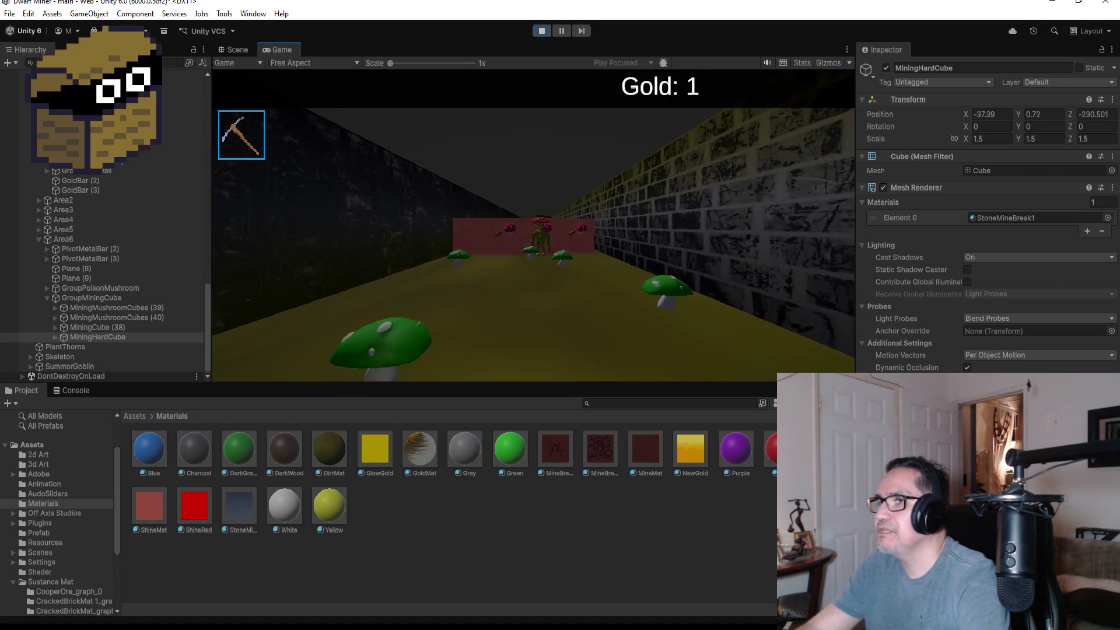
key(1)
key(w)
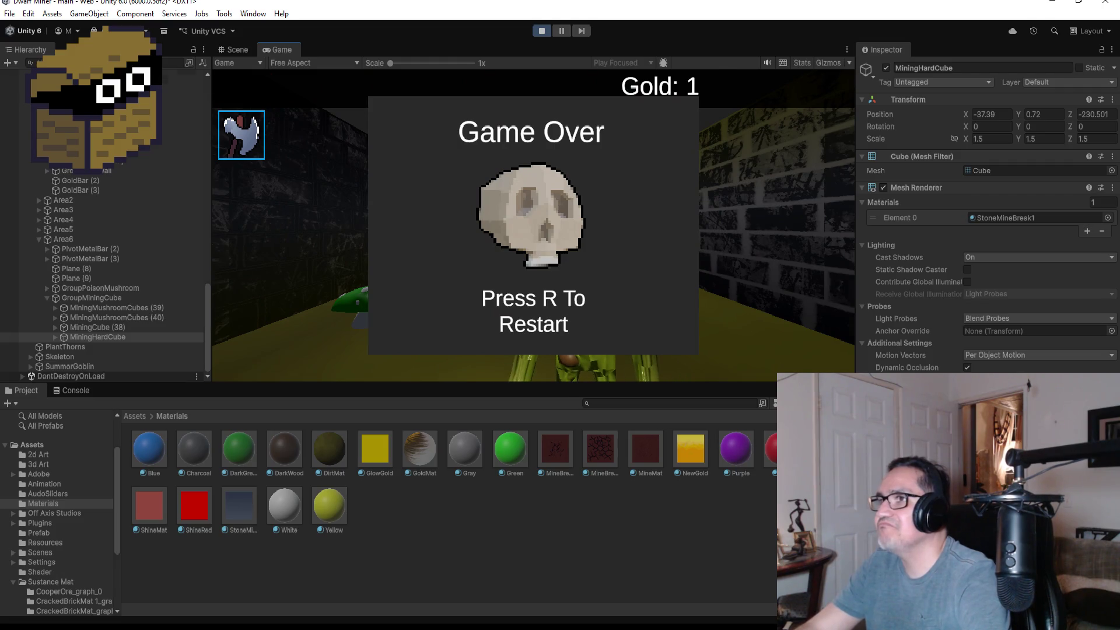
key(r)
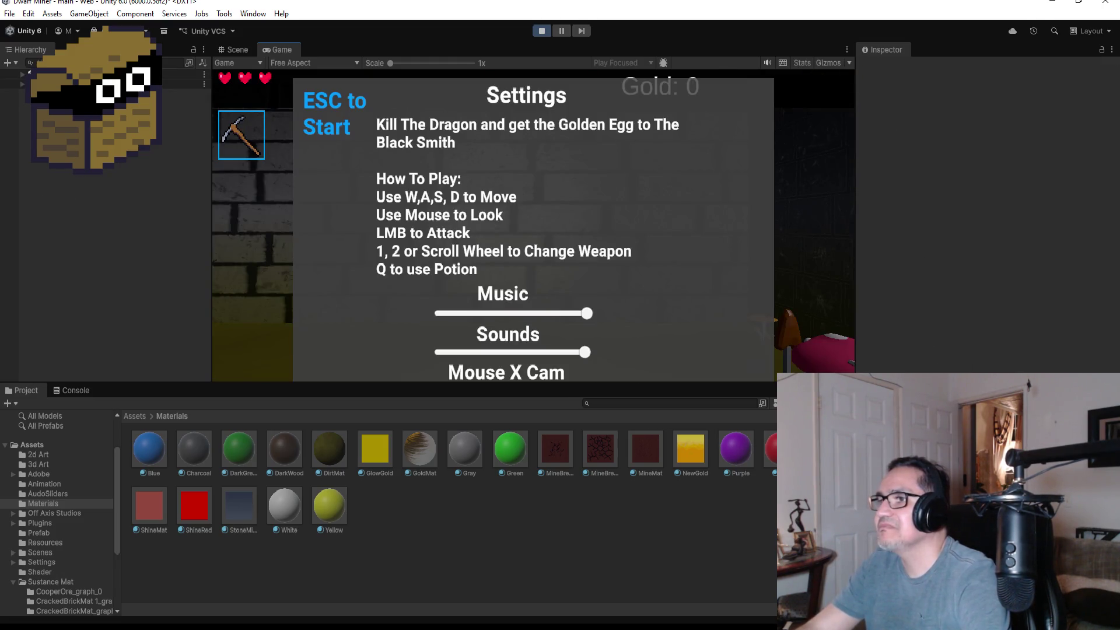
Begin the restarted game, check the Game and Scene views, and stop play mode
key(Escape)
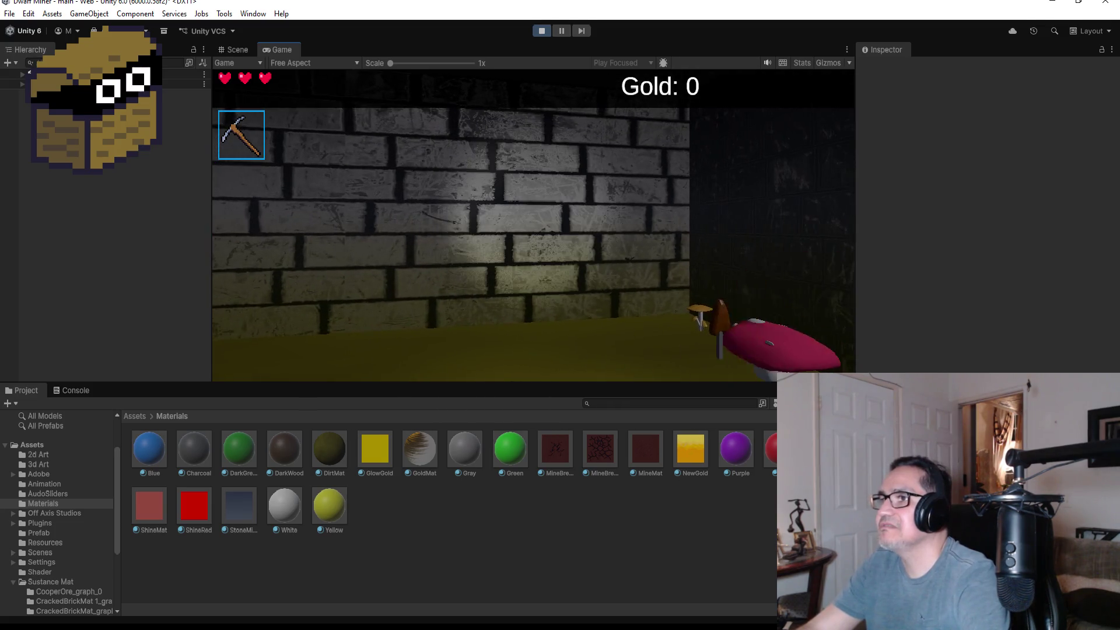
key(Escape)
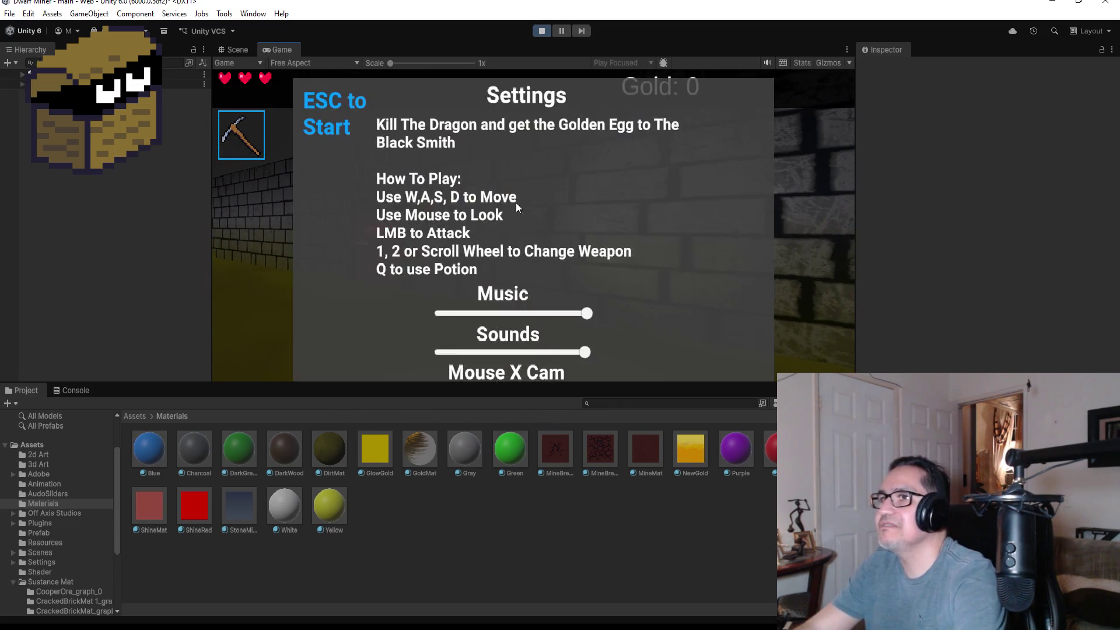
mouse_move(393, 60)
mouse_down()
mouse_move(440, 65)
mouse_move(282, 64)
mouse_up()
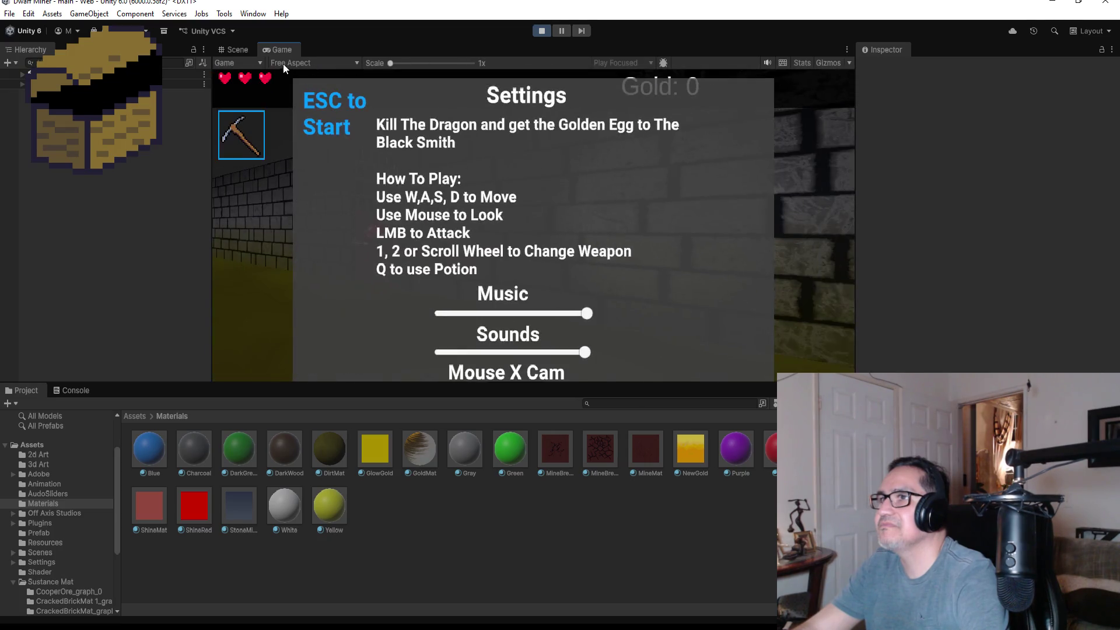
scroll(749, 271, down, 1)
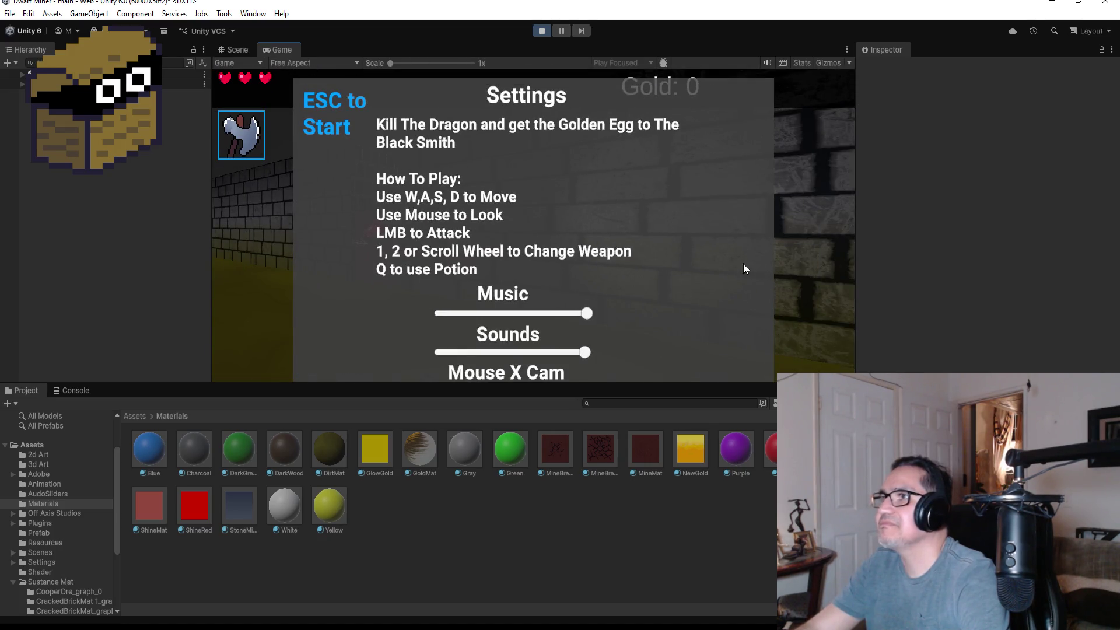
click(237, 50)
click(284, 51)
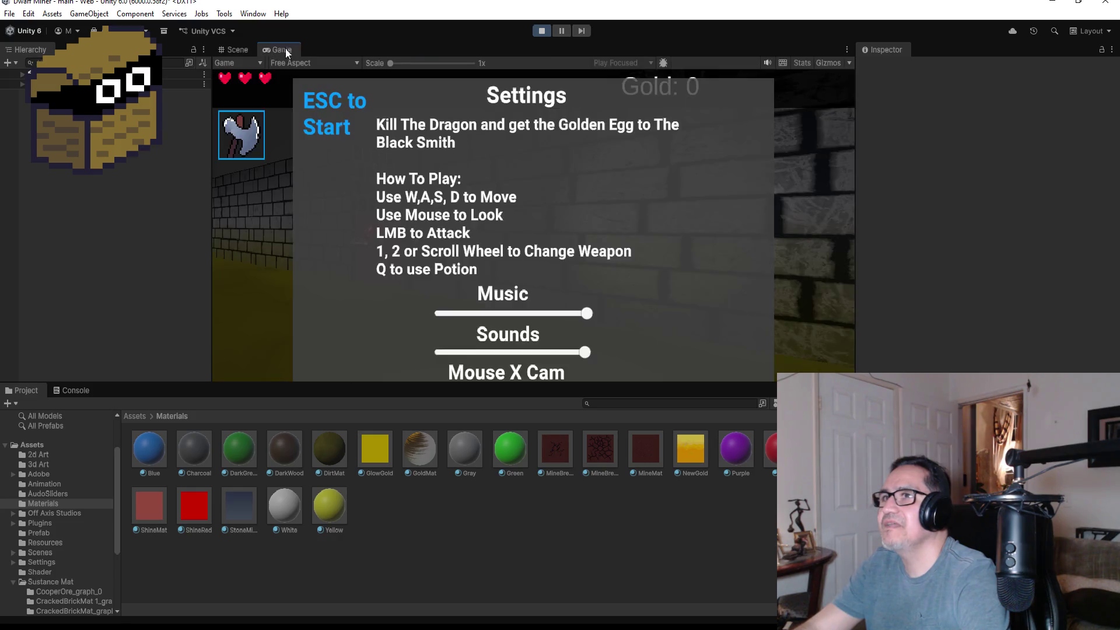
click(539, 33)
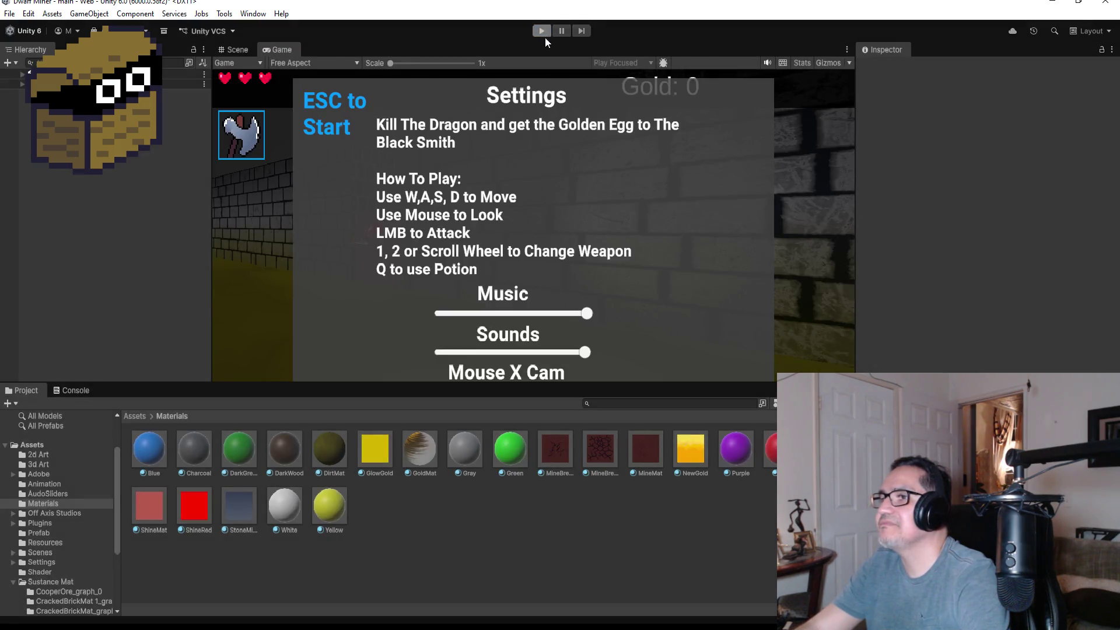
Set the Game view to Play Maximized and run the game again
click(277, 52)
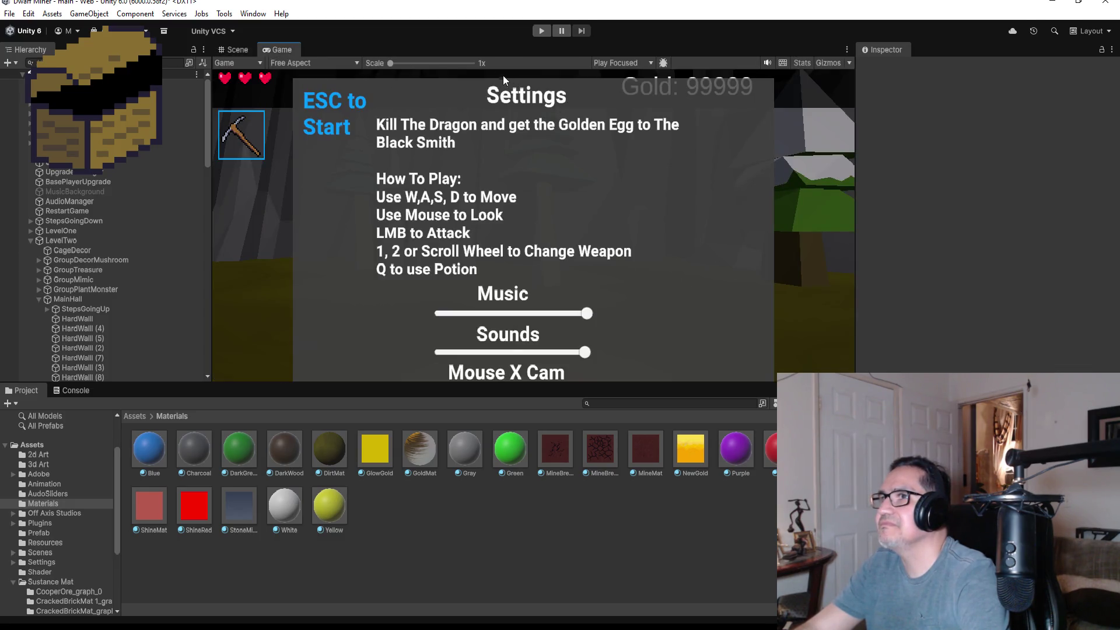
mouse_move(408, 64)
mouse_down()
mouse_move(445, 64)
mouse_move(264, 67)
mouse_up()
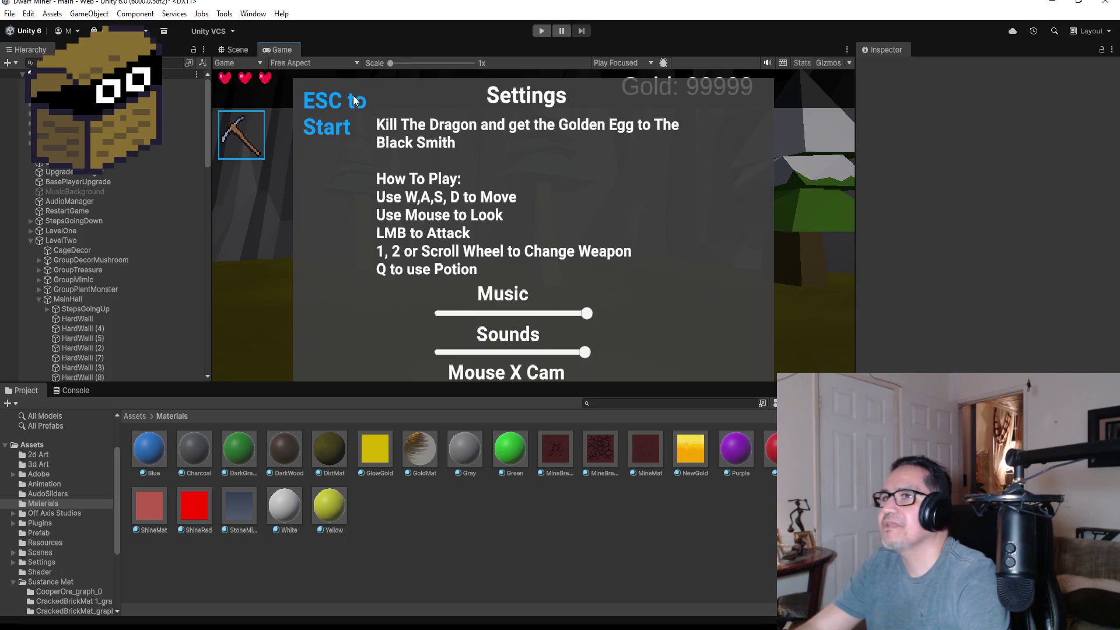
click(613, 63)
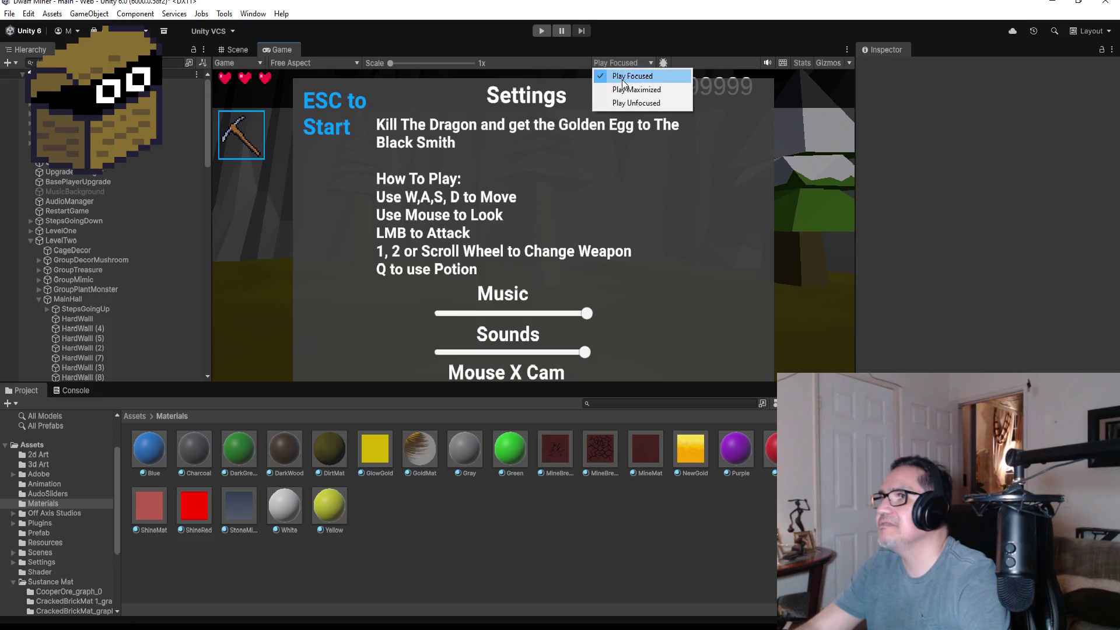
click(625, 87)
click(541, 32)
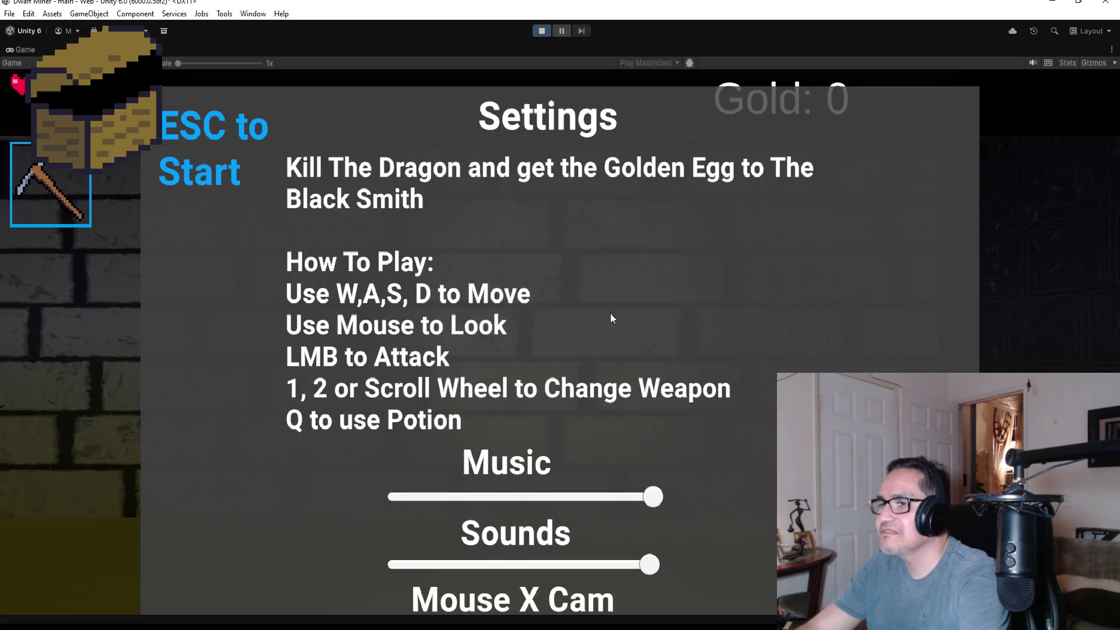
Cycle between pickaxe and axe, stop play mode, and return to the Scene view
key(2)
key(1)
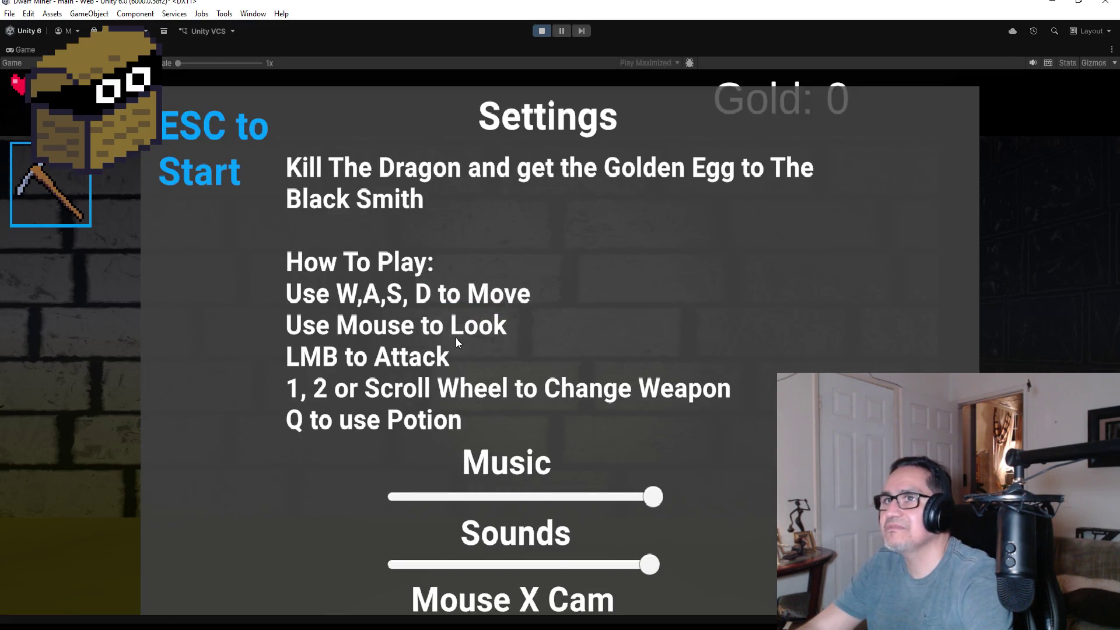
key(2)
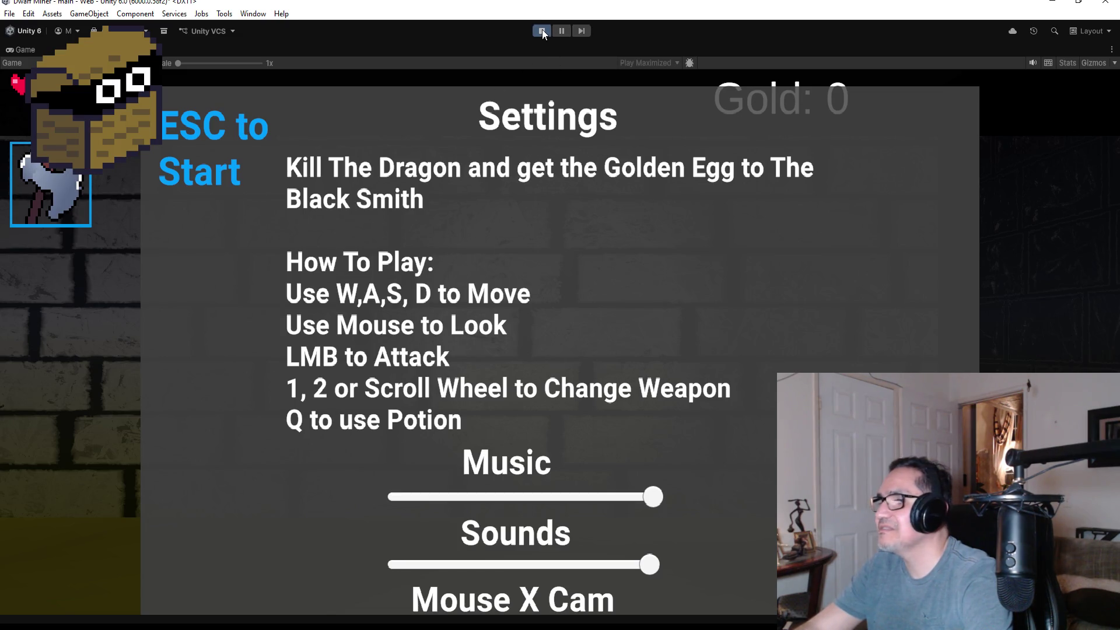
click(541, 31)
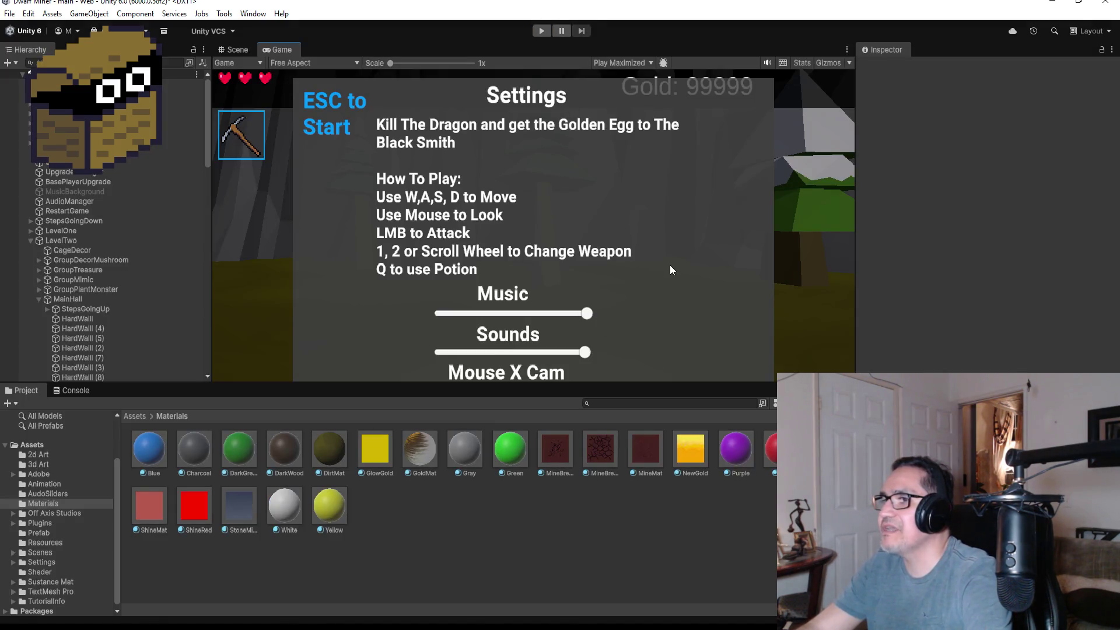
click(240, 52)
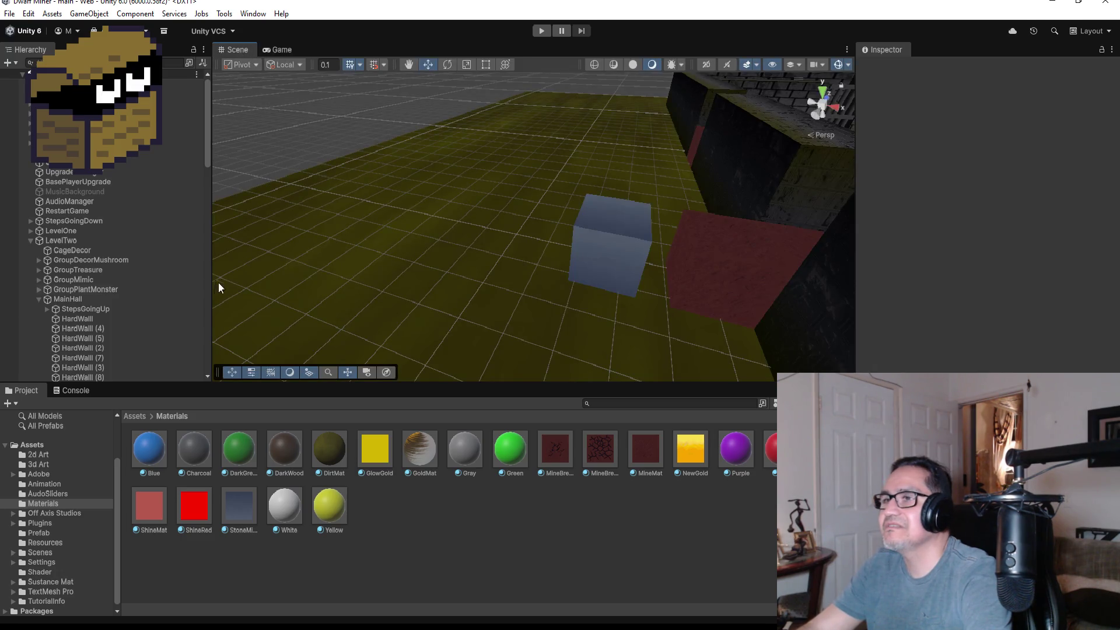
click(30, 240)
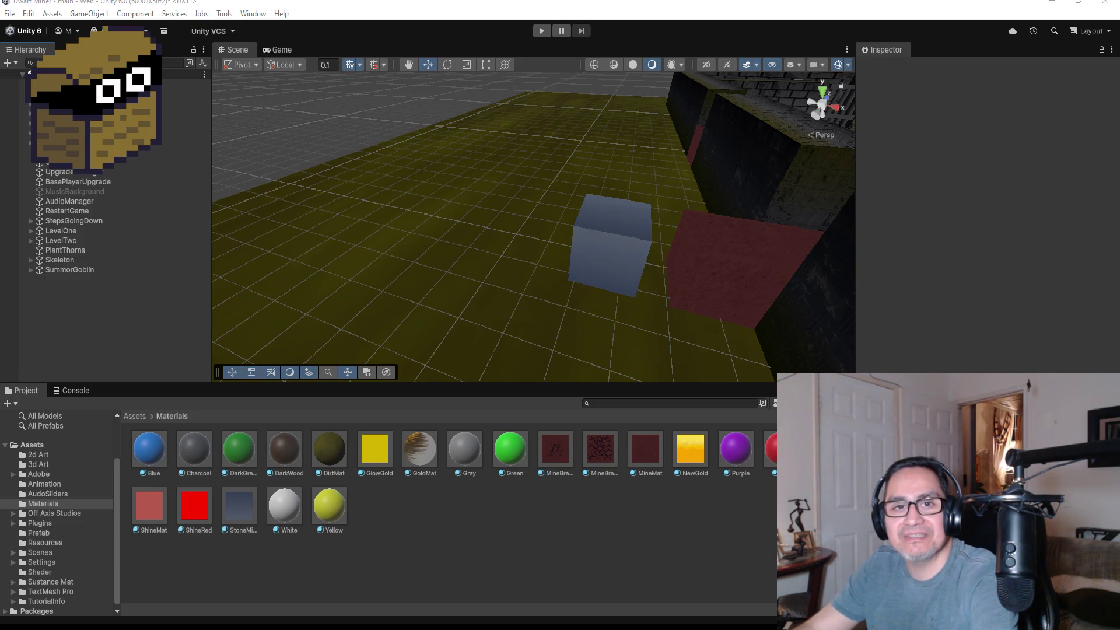
key(alt+Tab)
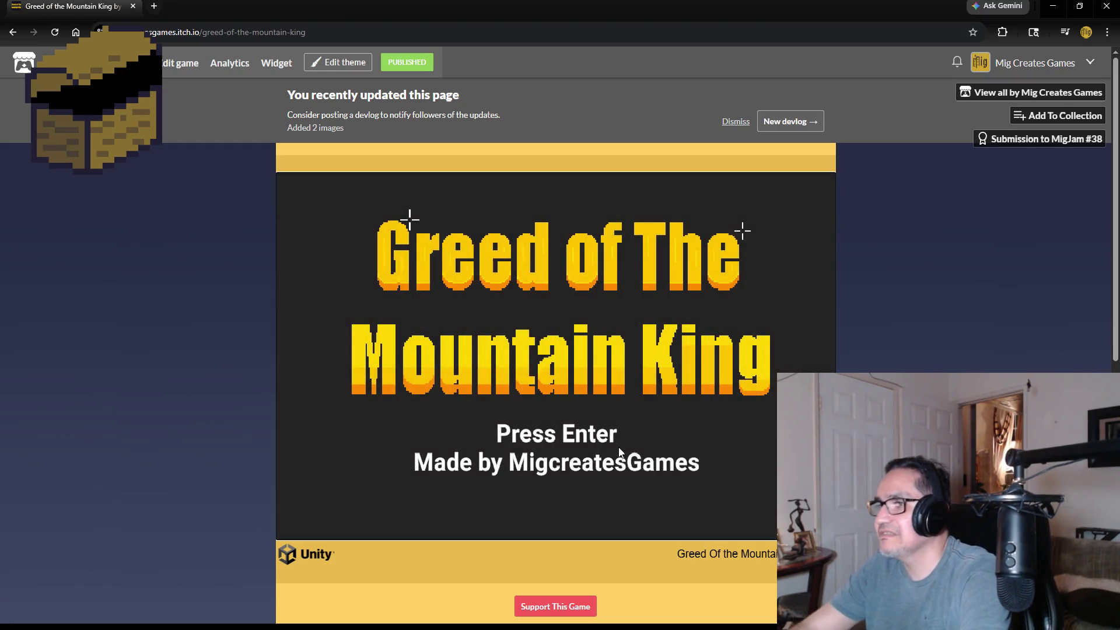
key(Return)
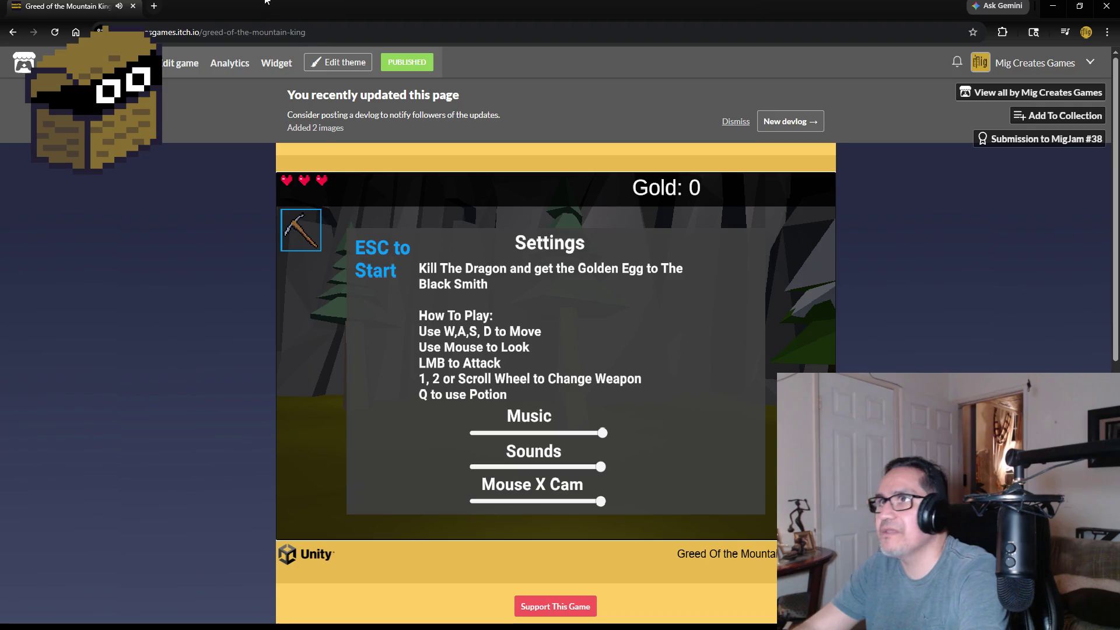
click(132, 7)
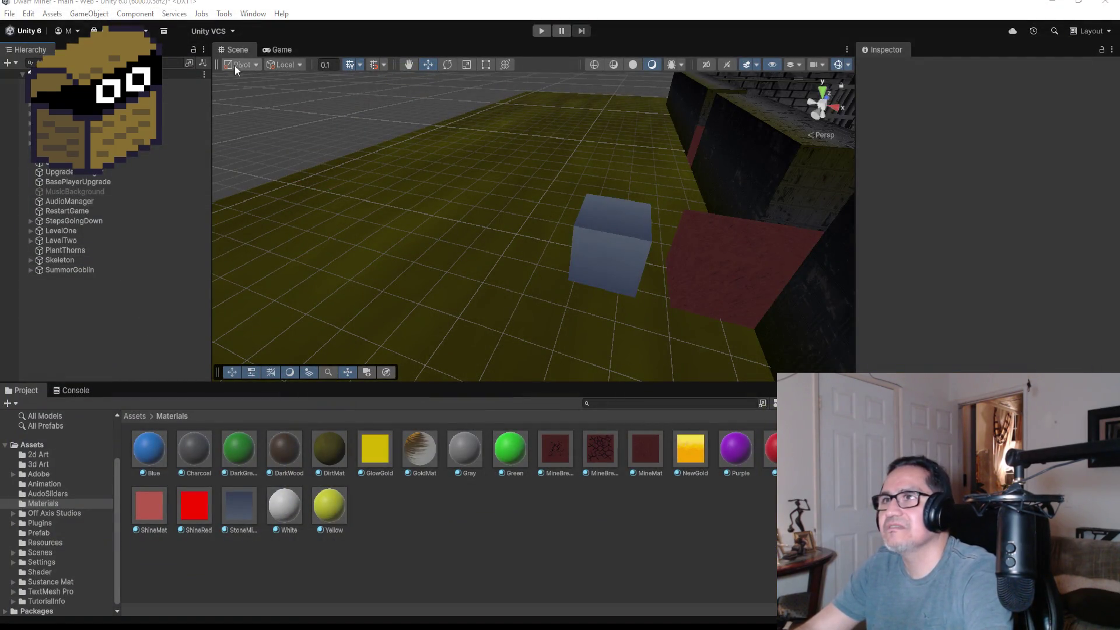
Show the Game view and inspect UIManager and the Canvas's UIPanel
click(281, 51)
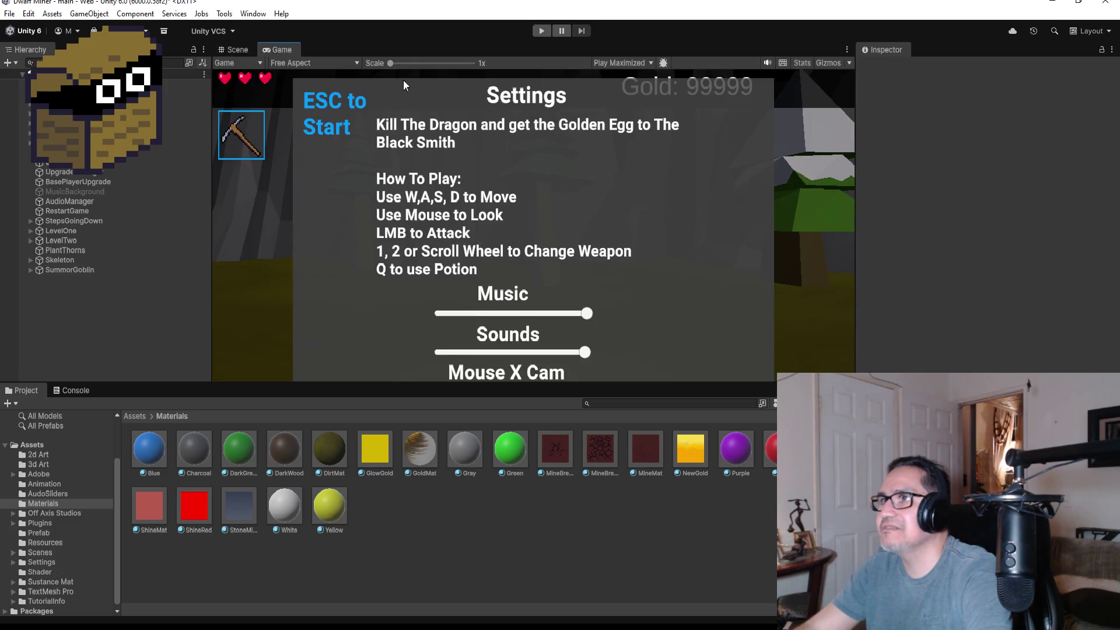
scroll(537, 245, up, 3)
scroll(549, 221, down, 3)
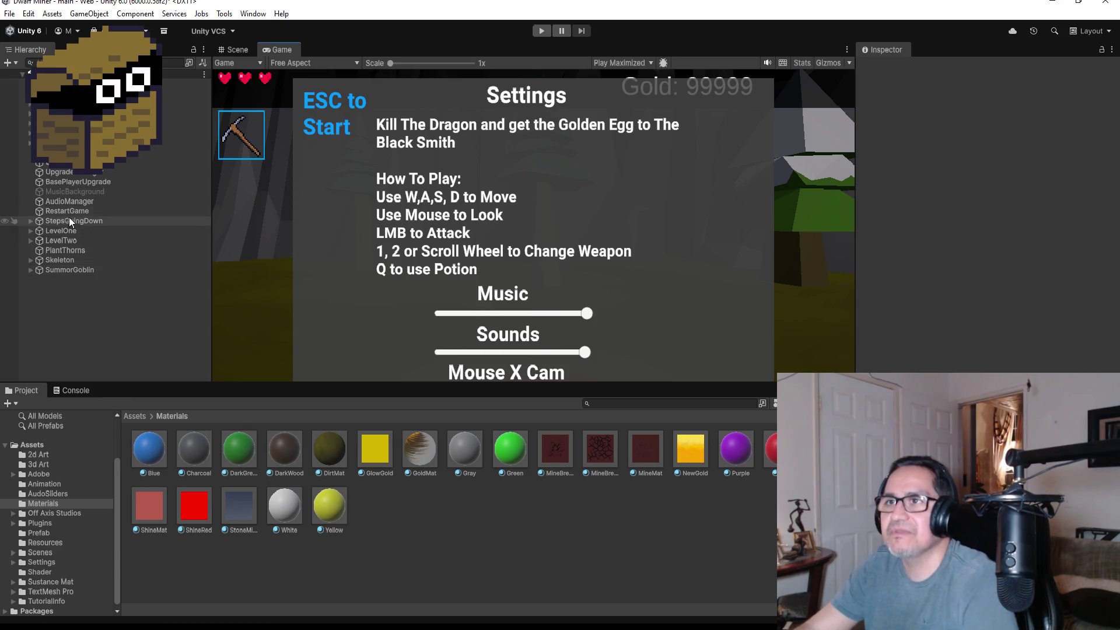
click(117, 163)
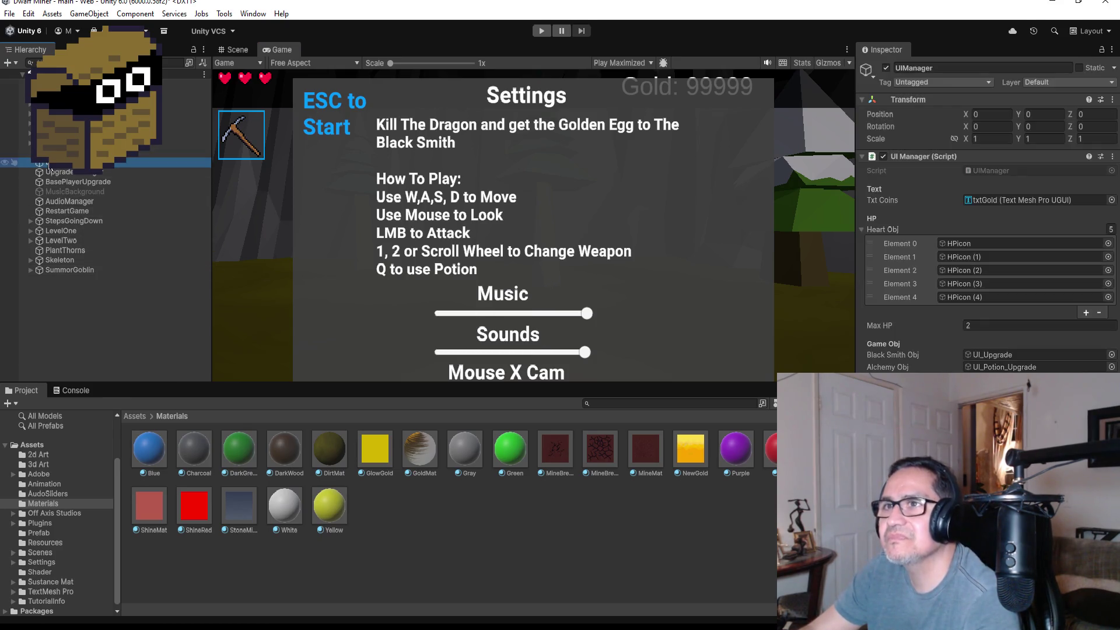
click(30, 142)
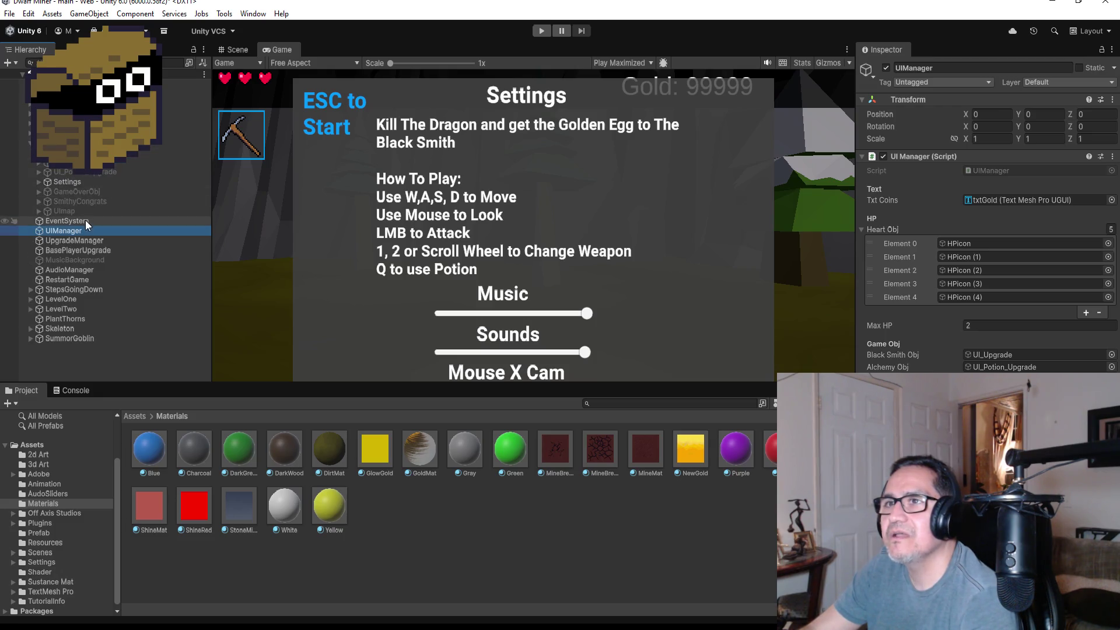
click(88, 153)
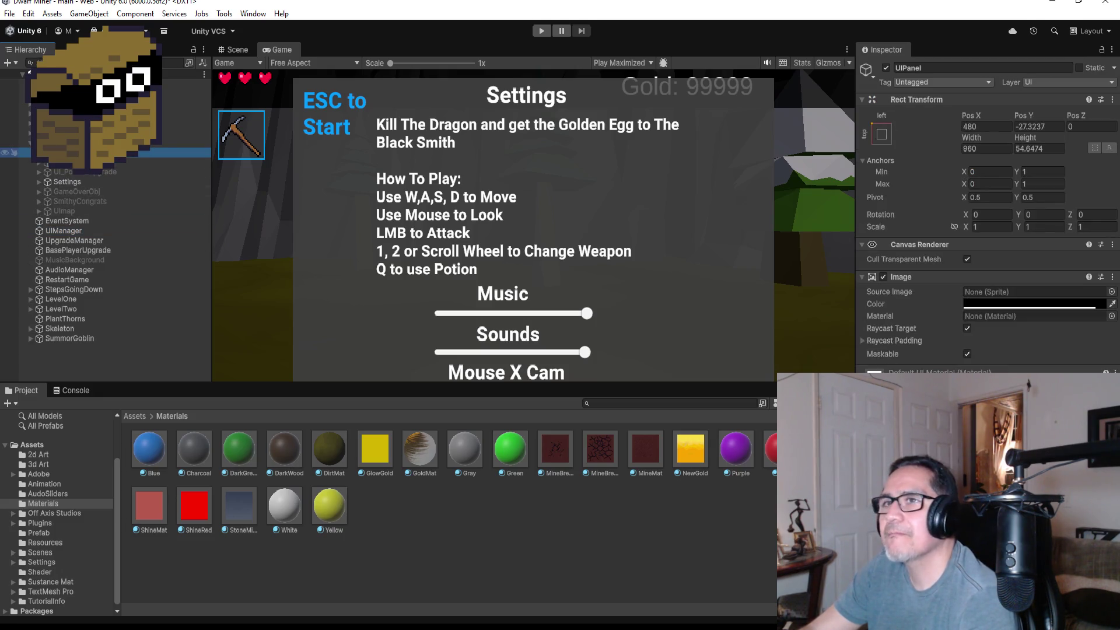
Check UIPanel's gold display text, then frame the Settings object in the Scene view
click(38, 152)
click(61, 171)
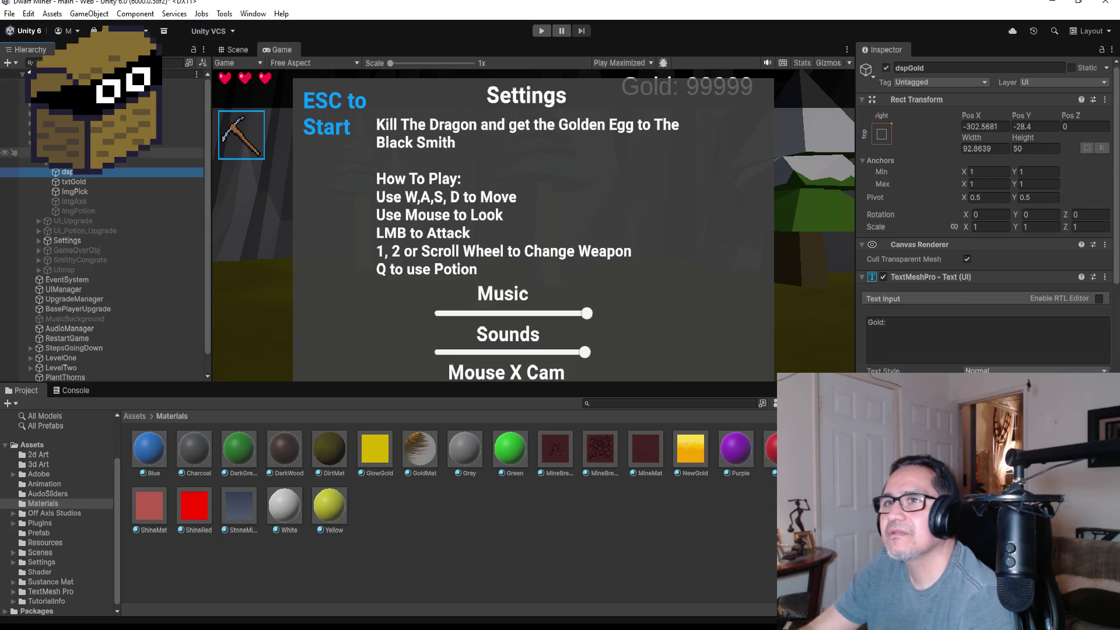
click(52, 153)
click(38, 153)
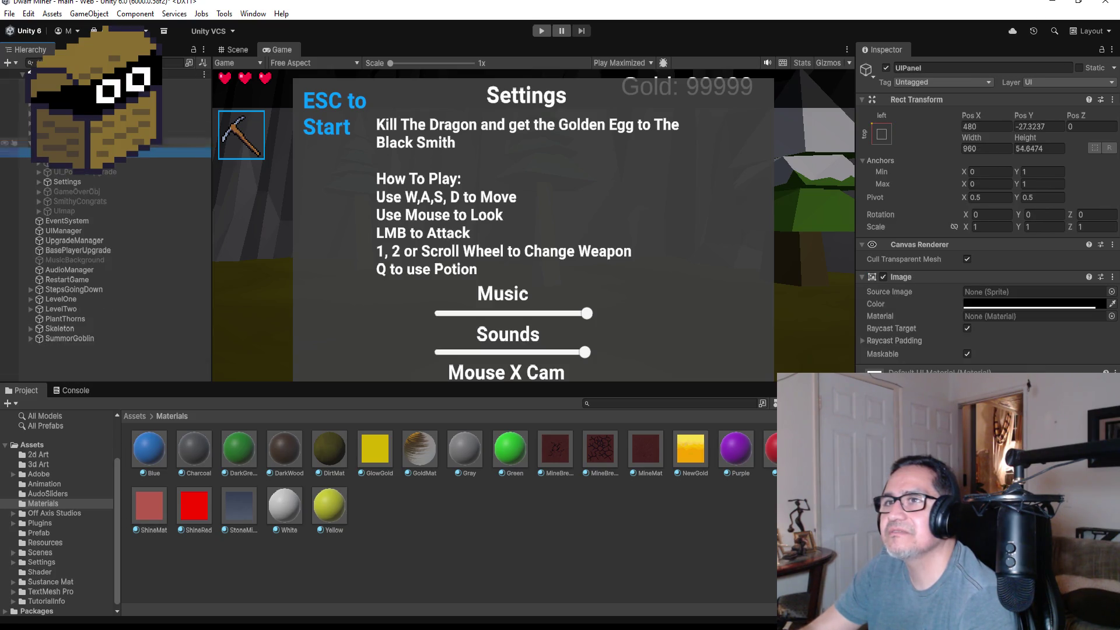
click(235, 48)
double_click(85, 182)
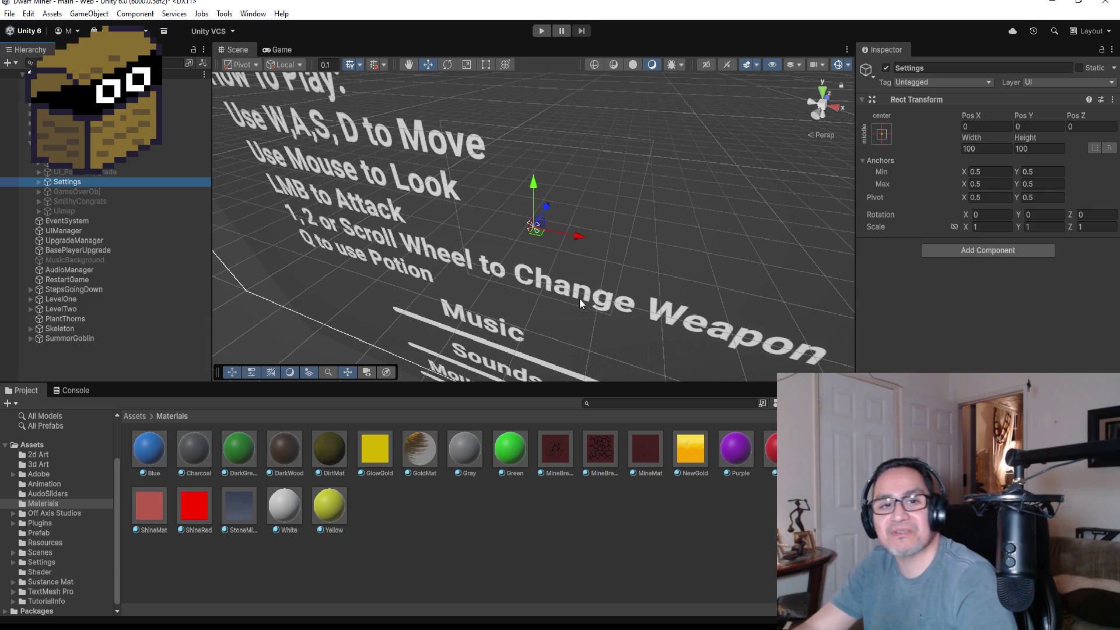
Switch the scene gizmo to Top, then Back view, and zoom to fit the Settings canvas
click(823, 93)
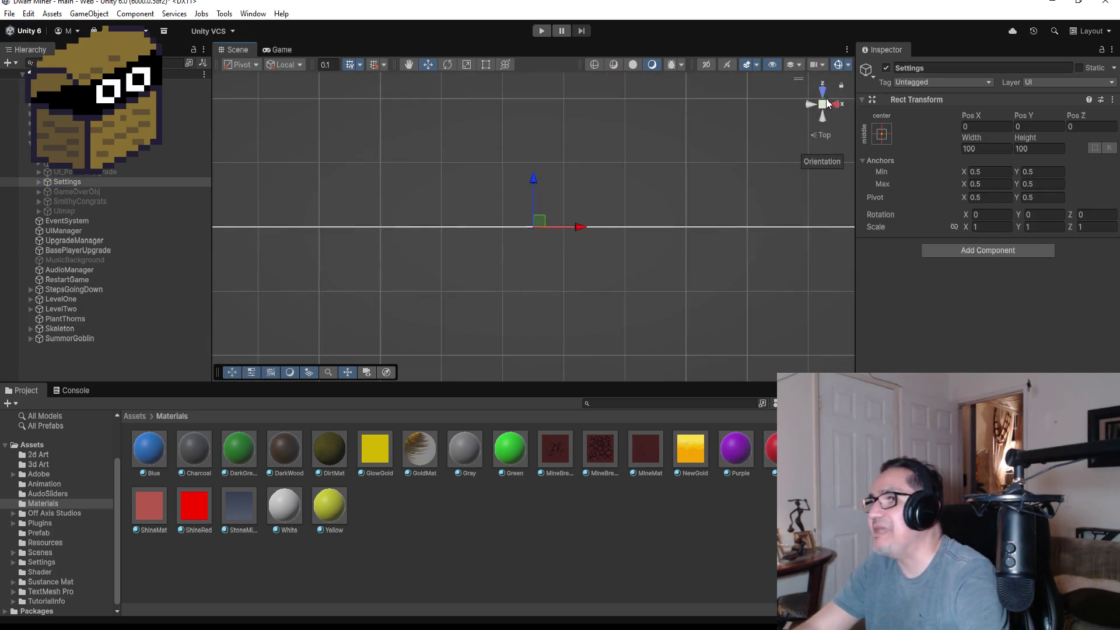
click(824, 116)
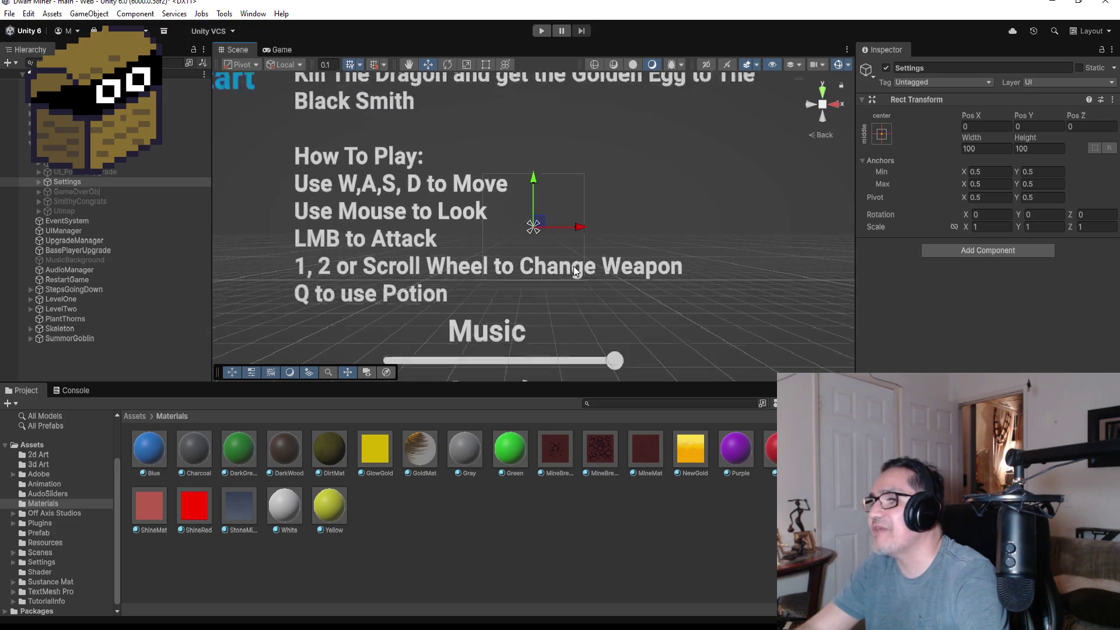
scroll(541, 269, down, 4)
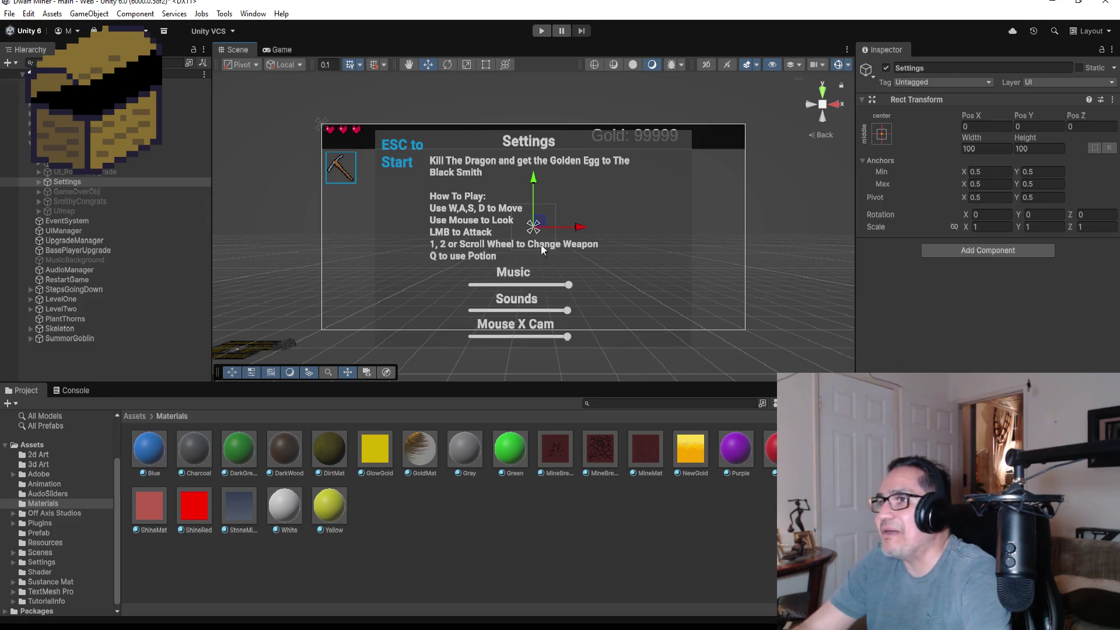
scroll(553, 269, up, 3)
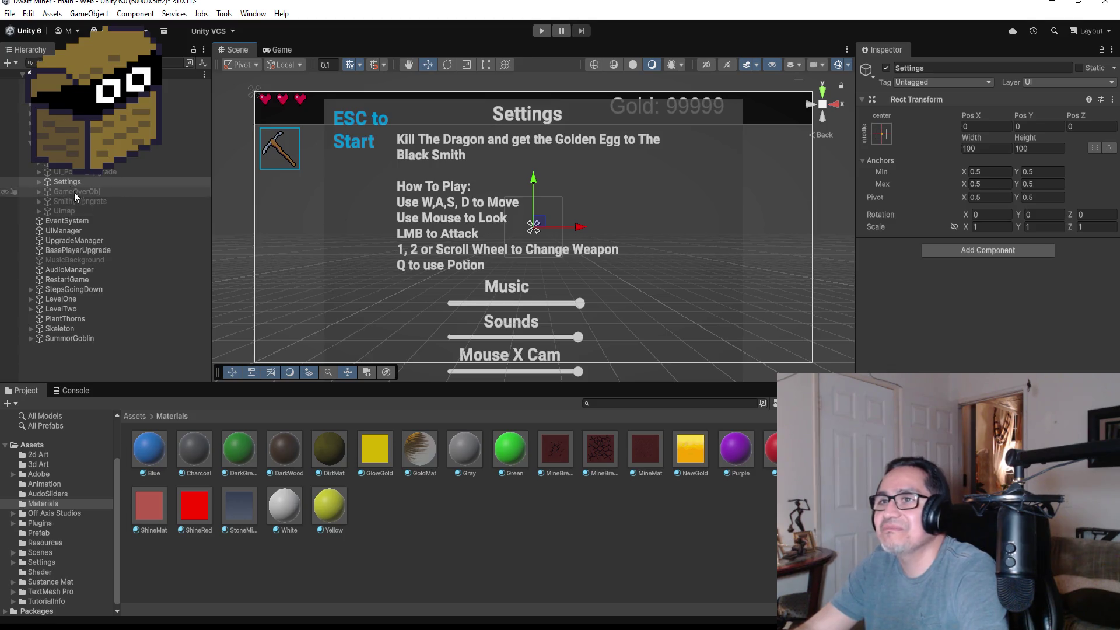
Expand Settings, undo a trial upward move of the panel, and select ImgPanel
click(38, 181)
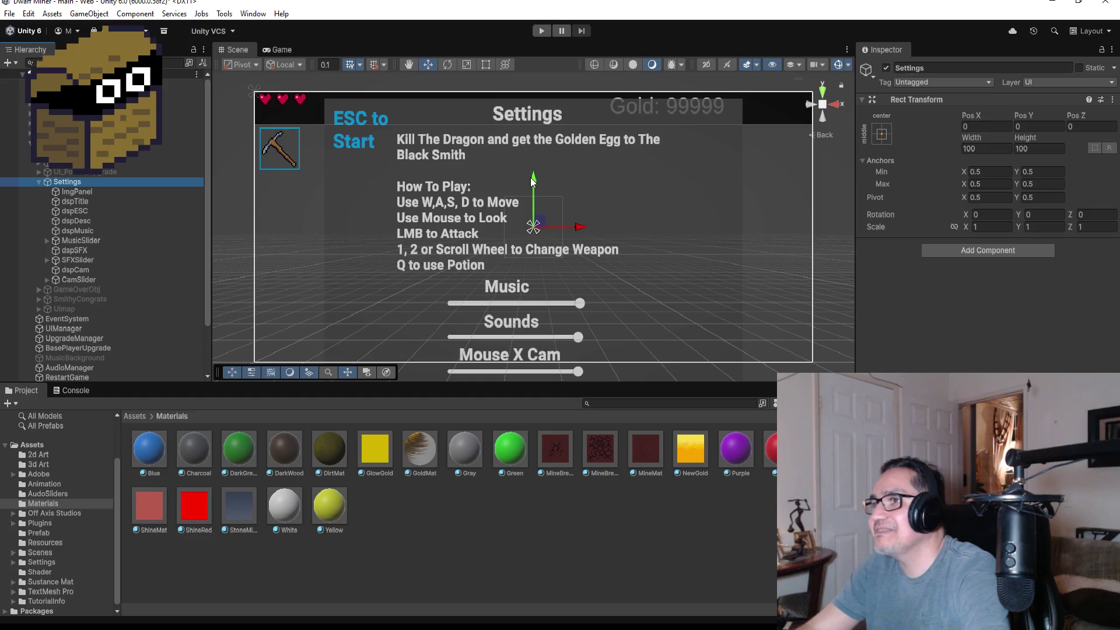
drag(533, 181, 536, 174)
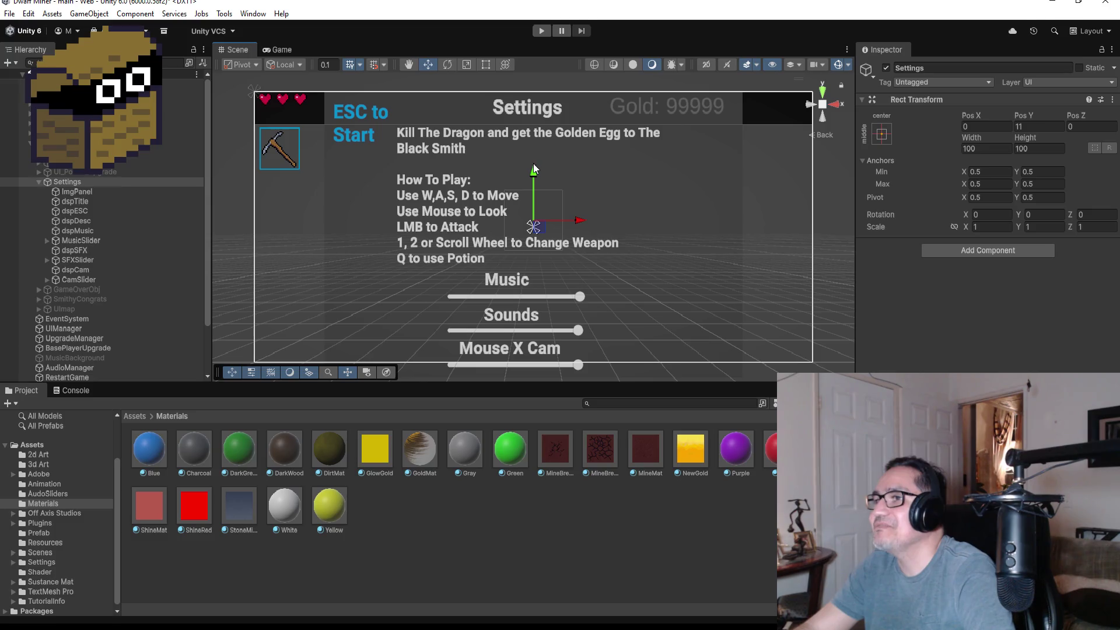
key(ctrl+z)
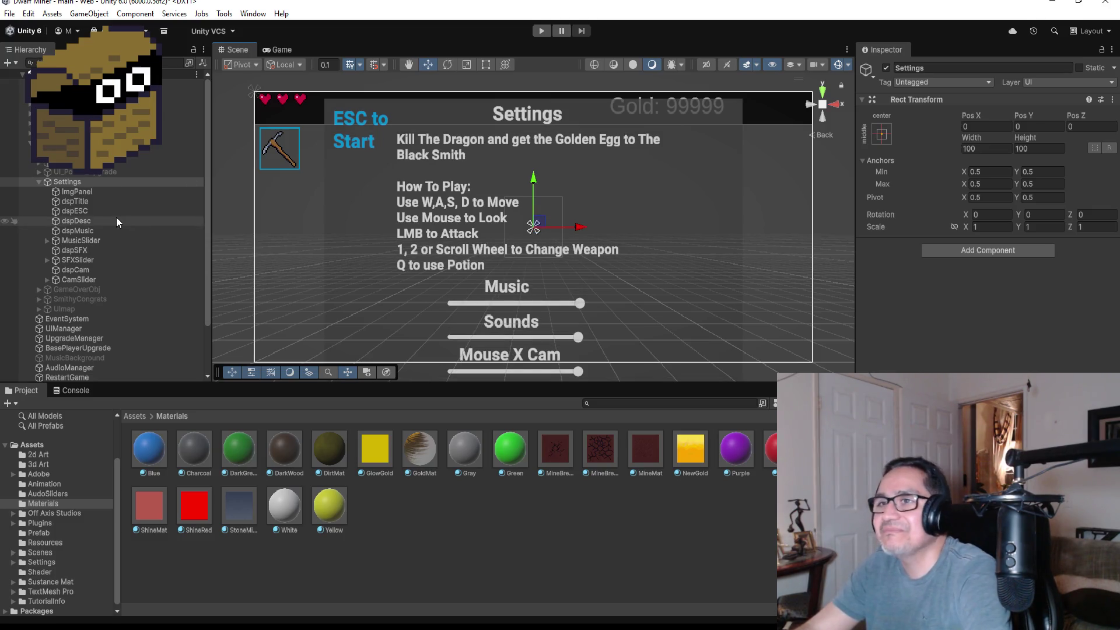
click(73, 190)
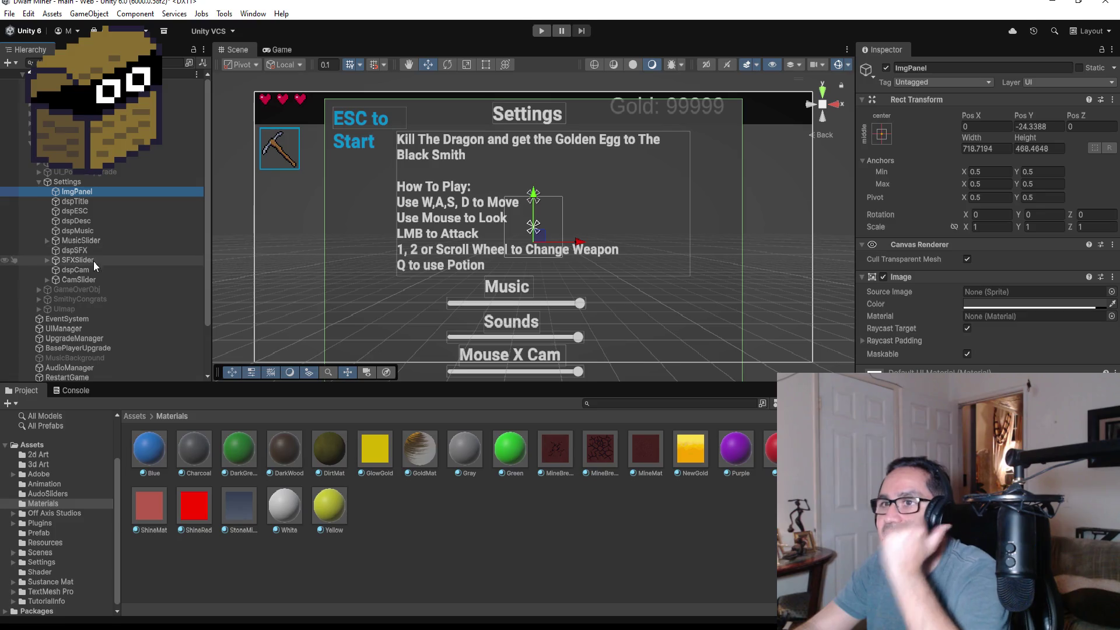
Raise the dspDesc description text slightly on the Settings panel
click(105, 232)
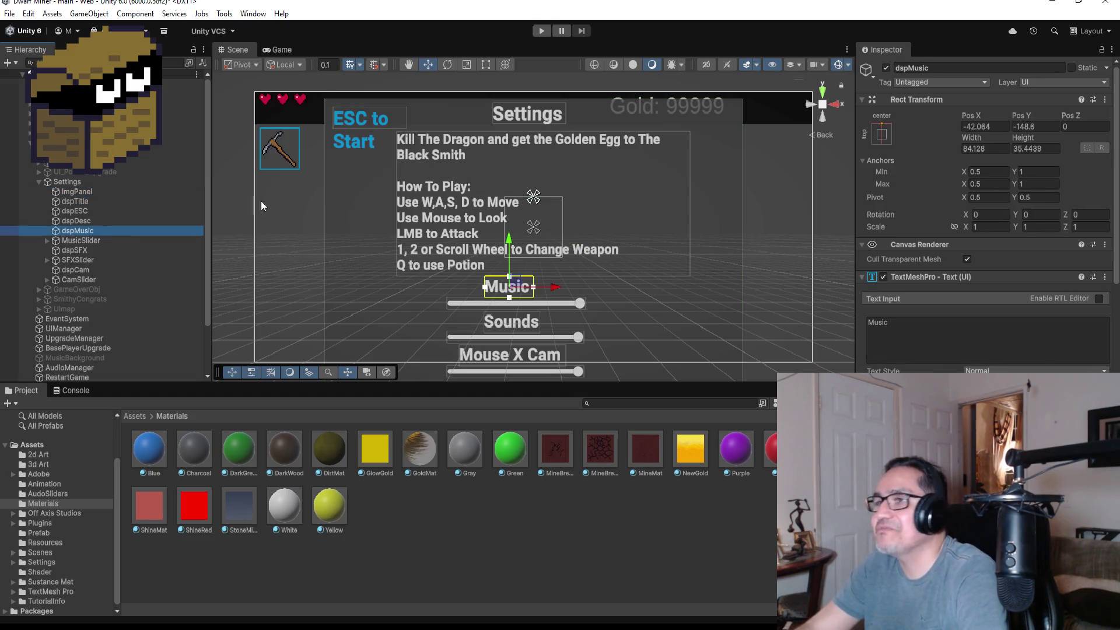
click(117, 221)
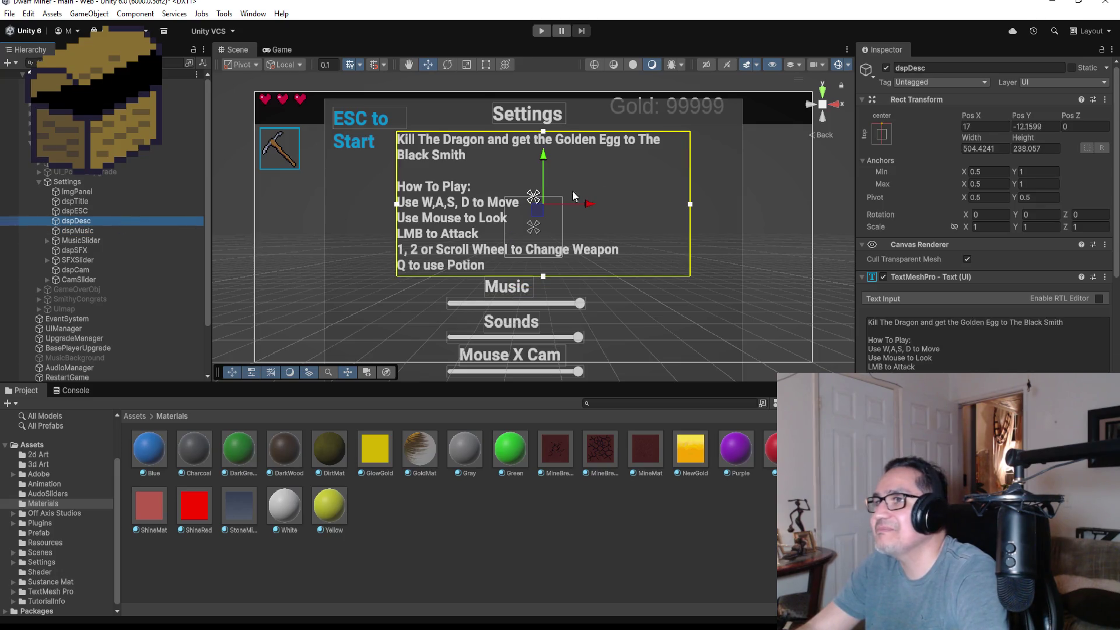
drag(542, 155, 546, 146)
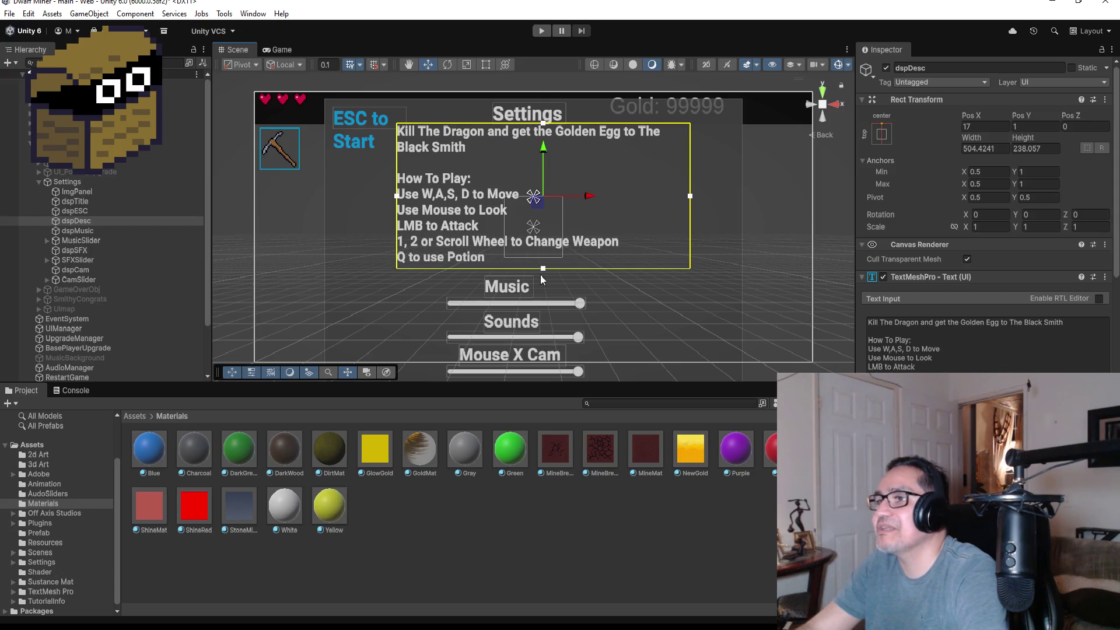
Box-select the Music, Sounds and Mouse X Cam sliders and move them up and right
scroll(513, 318, down, 2)
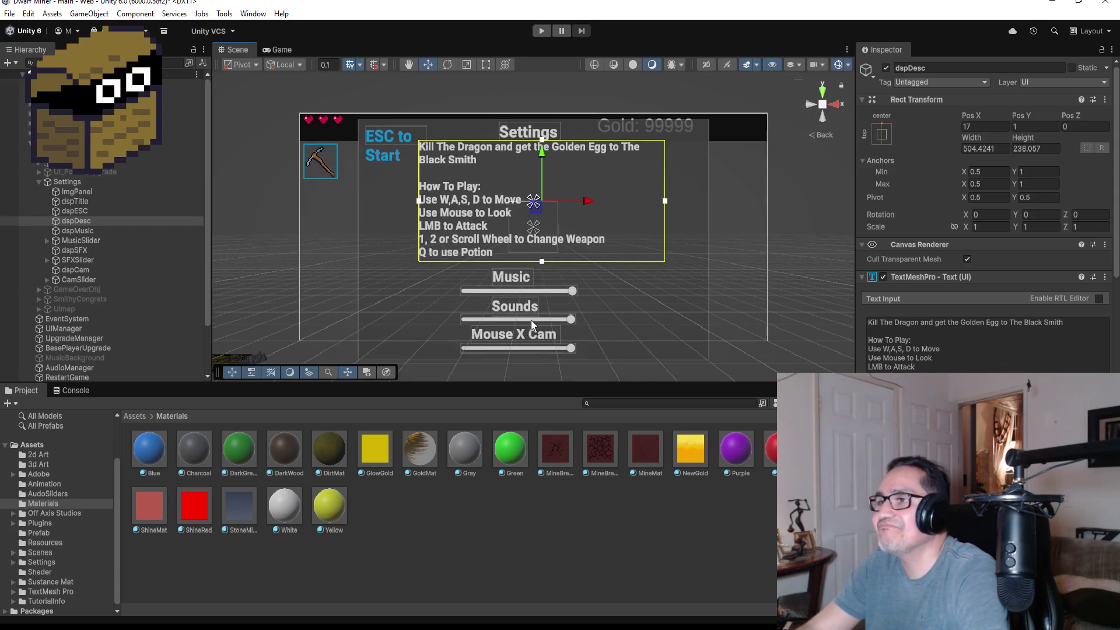
drag(423, 266, 614, 364)
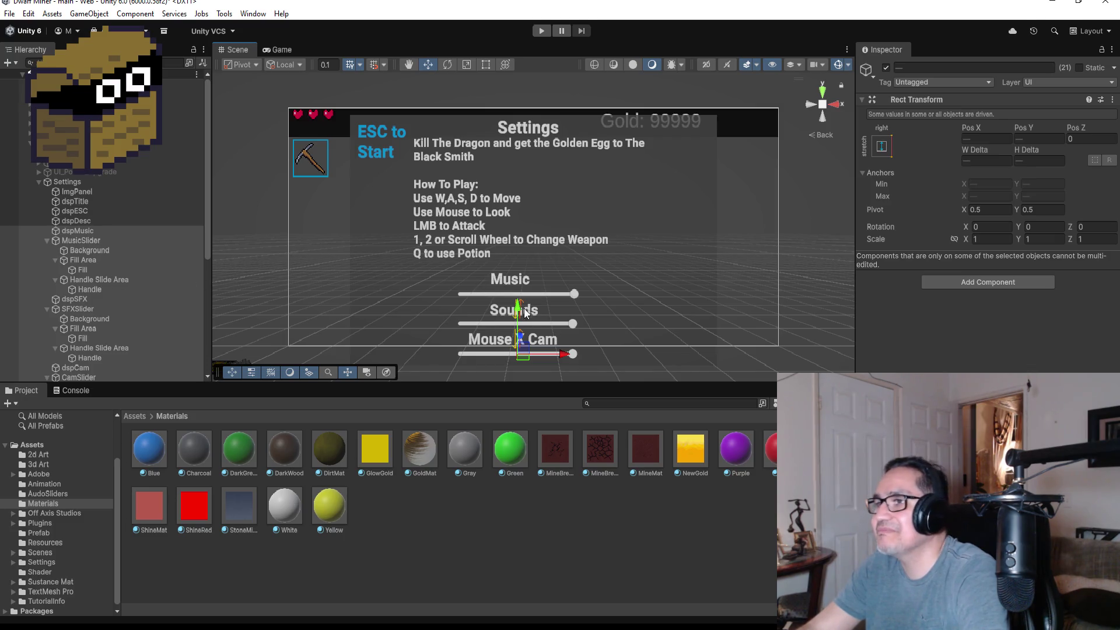
drag(516, 309, 516, 295)
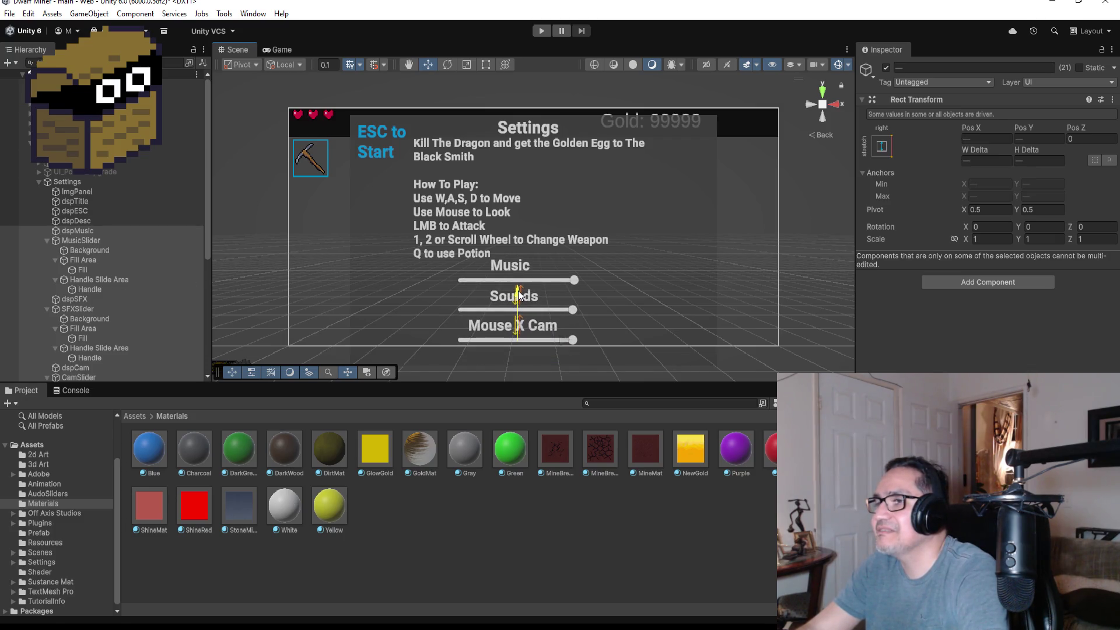
drag(564, 345, 573, 339)
drag(528, 292, 531, 287)
click(443, 203)
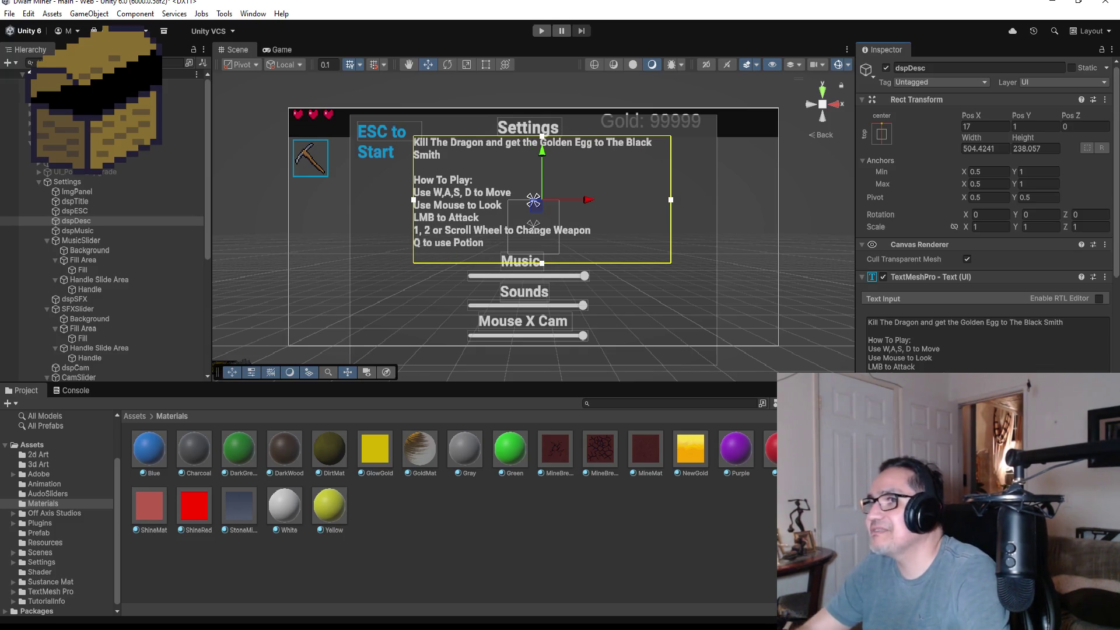
Shorten the dspDesc box to 216.91 tall and lower it to Pos Y 8.8
scroll(608, 92, up, 2)
click(481, 65)
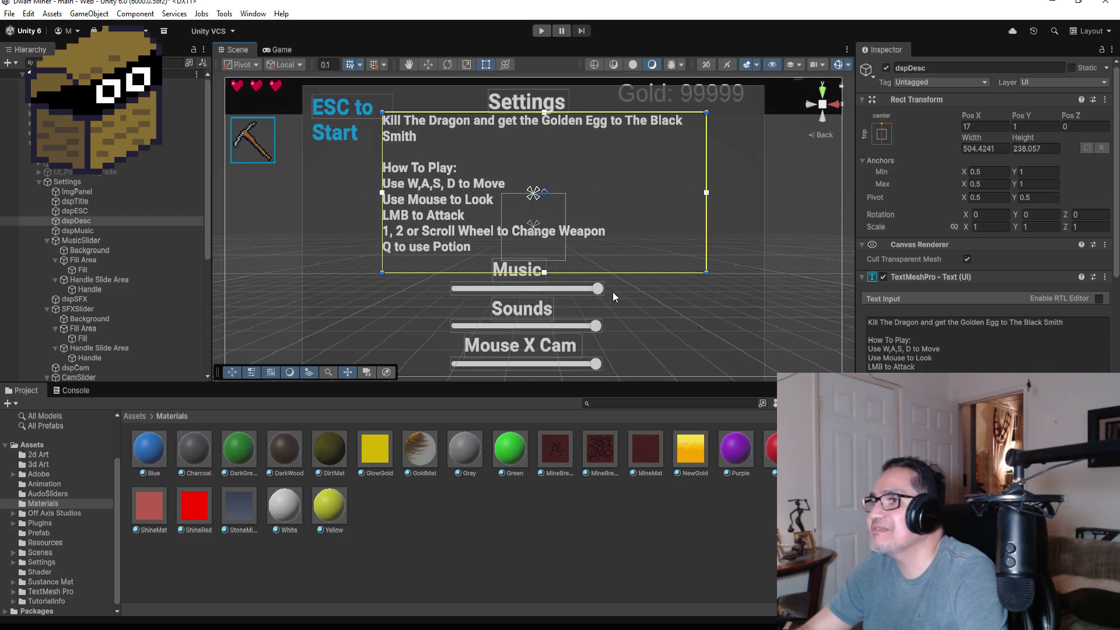
drag(627, 271, 624, 255)
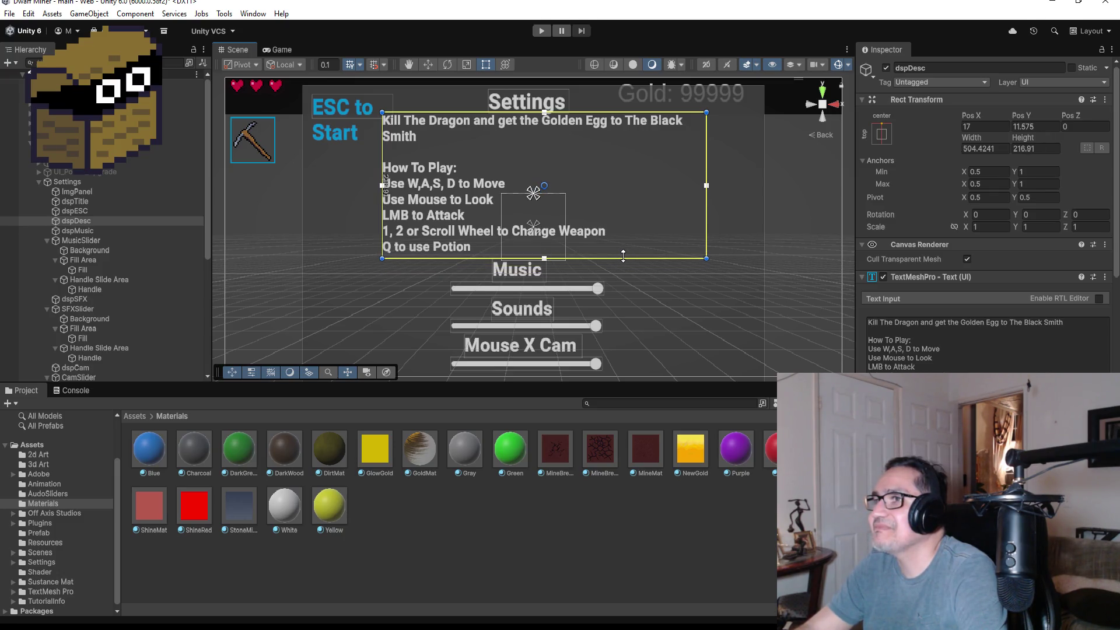
click(428, 65)
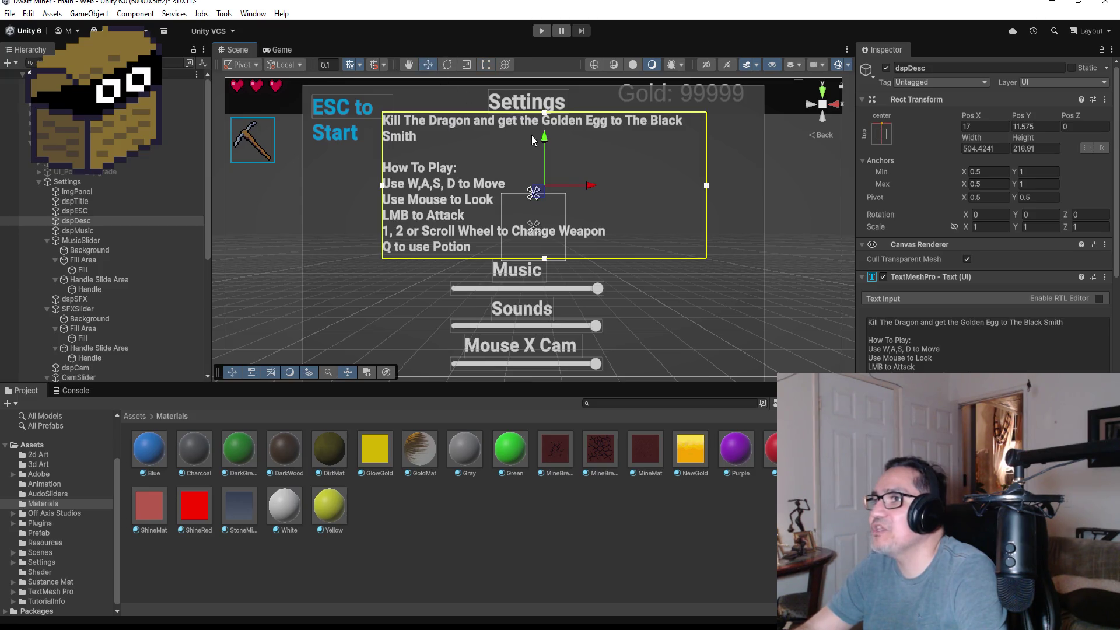
drag(548, 140, 551, 138)
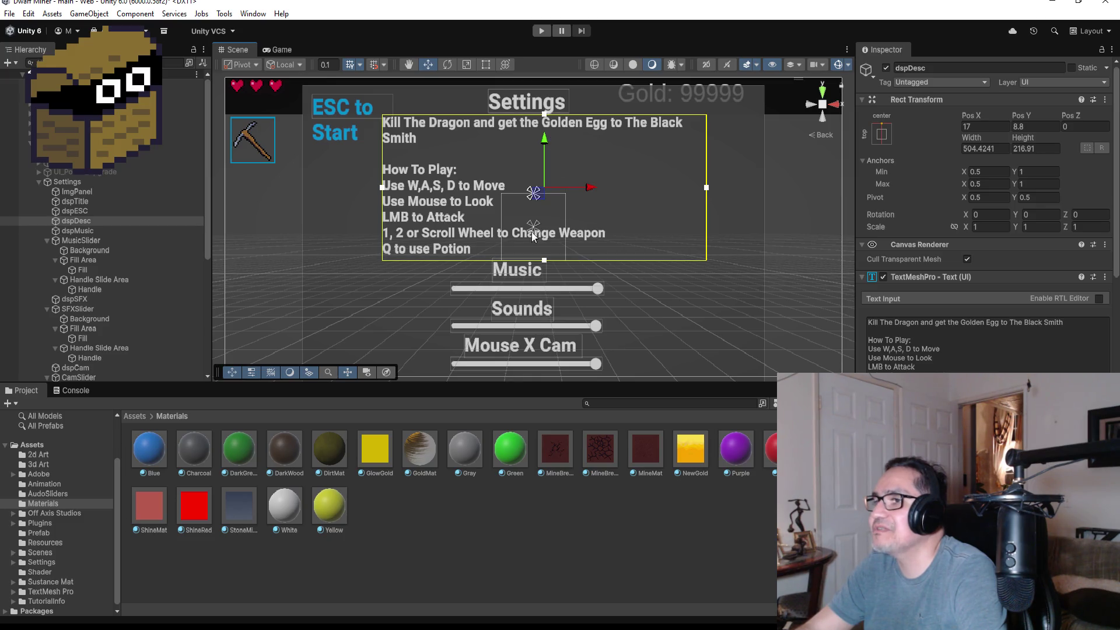
scroll(593, 277, down, 2)
scroll(593, 277, down, 1)
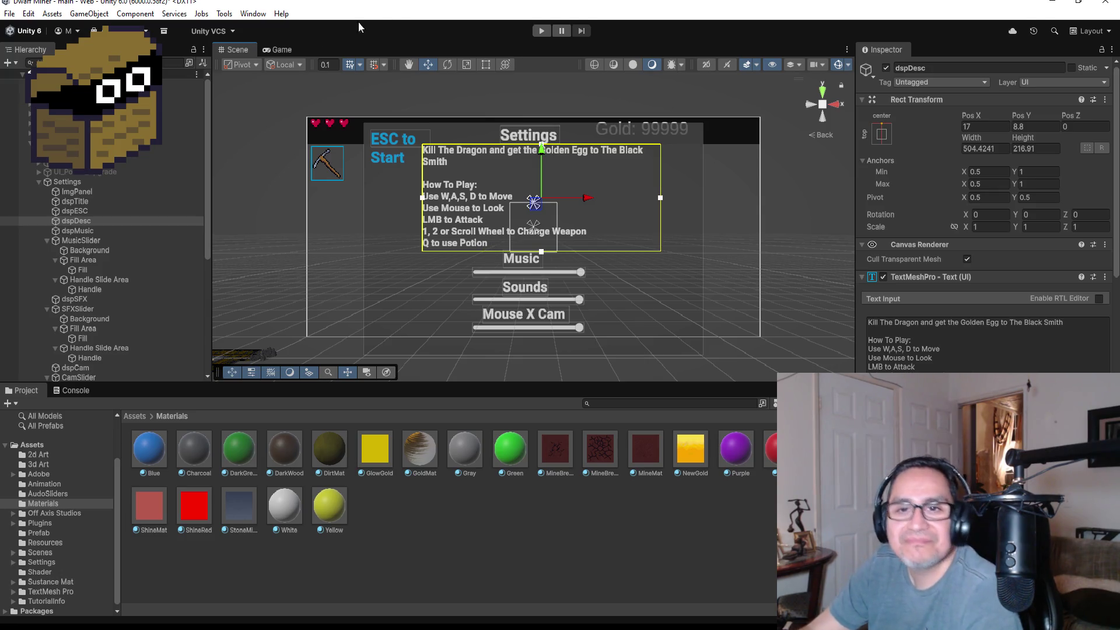
right_click(117, 71)
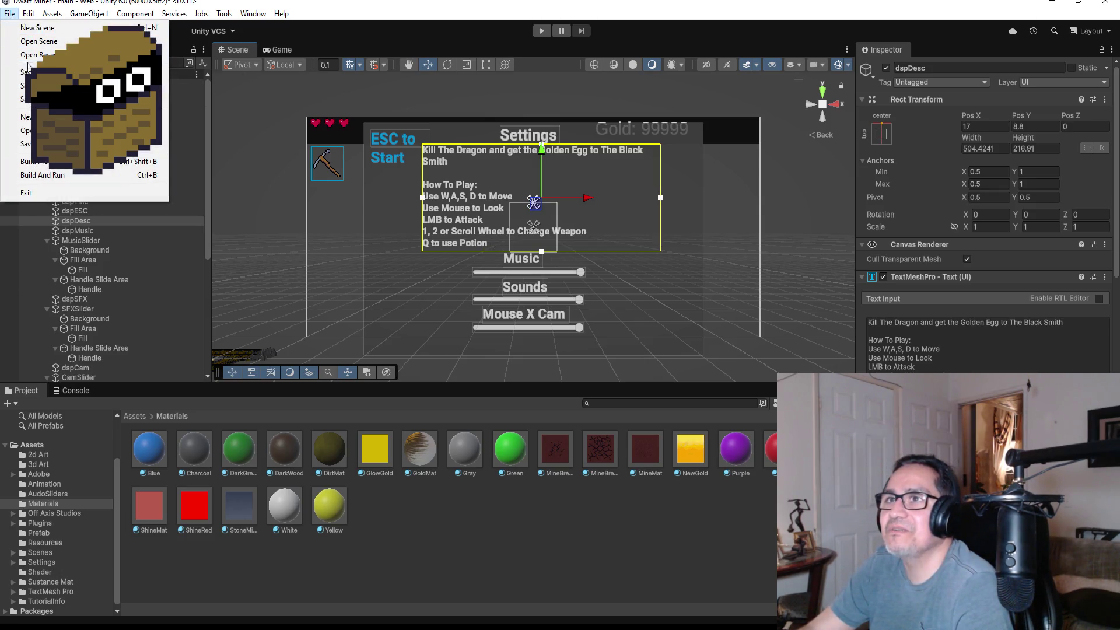
Run the game and test the Mouse X Cam slider on the Settings screen
click(540, 35)
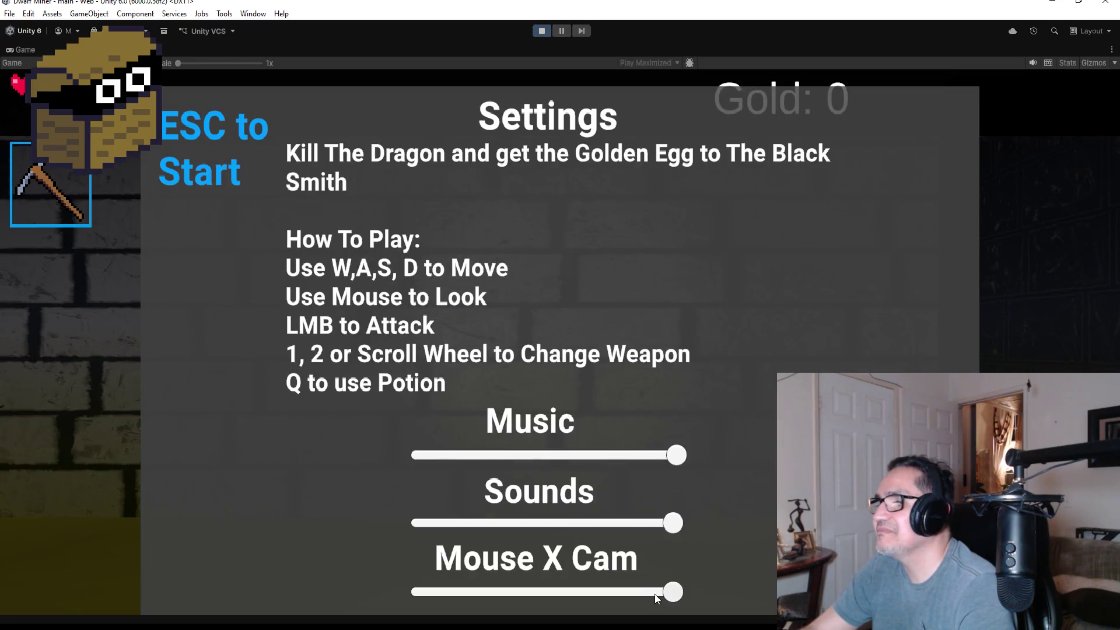
mouse_move(654, 594)
mouse_down()
mouse_move(494, 592)
mouse_move(766, 599)
mouse_up()
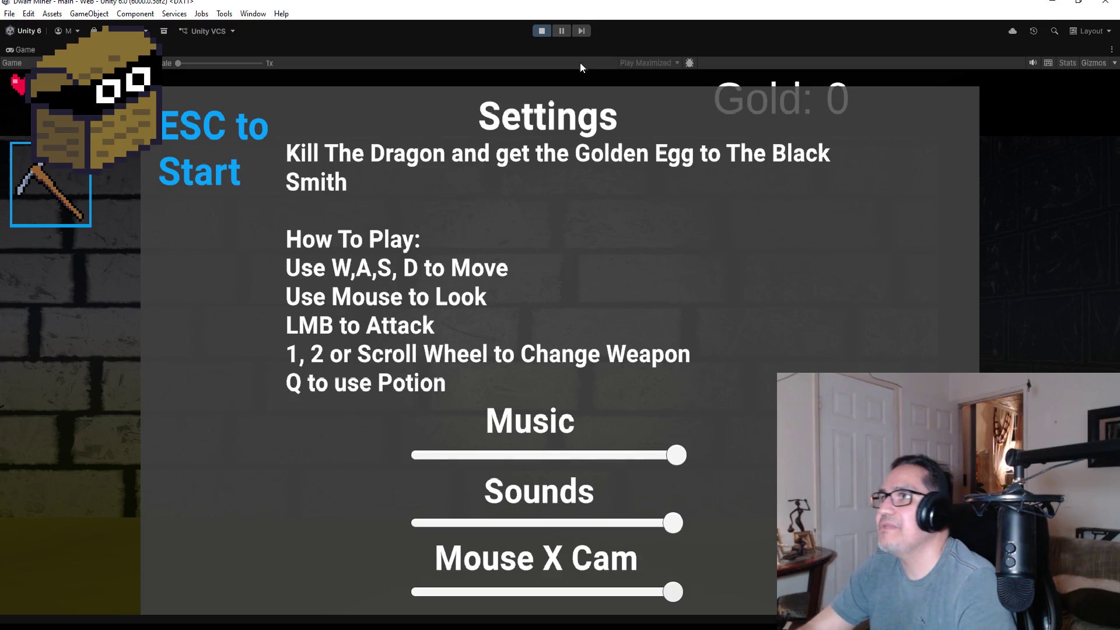
Start the game, walk the corridor, and destroy a mushroom creature with the axe
key(Escape)
click(734, 264)
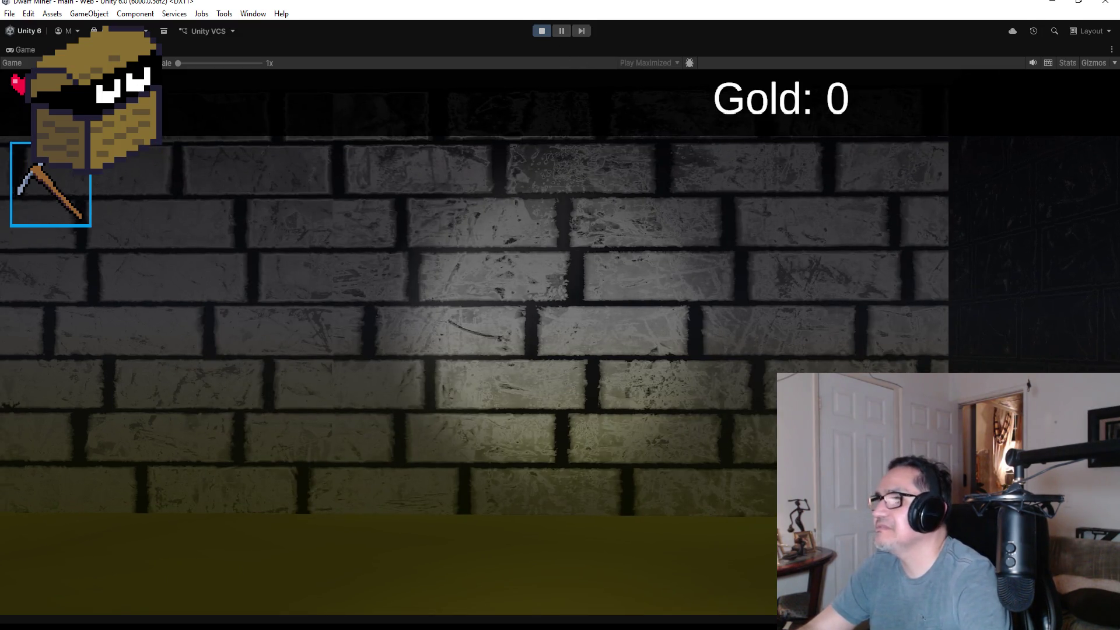
key(w)
key(w)
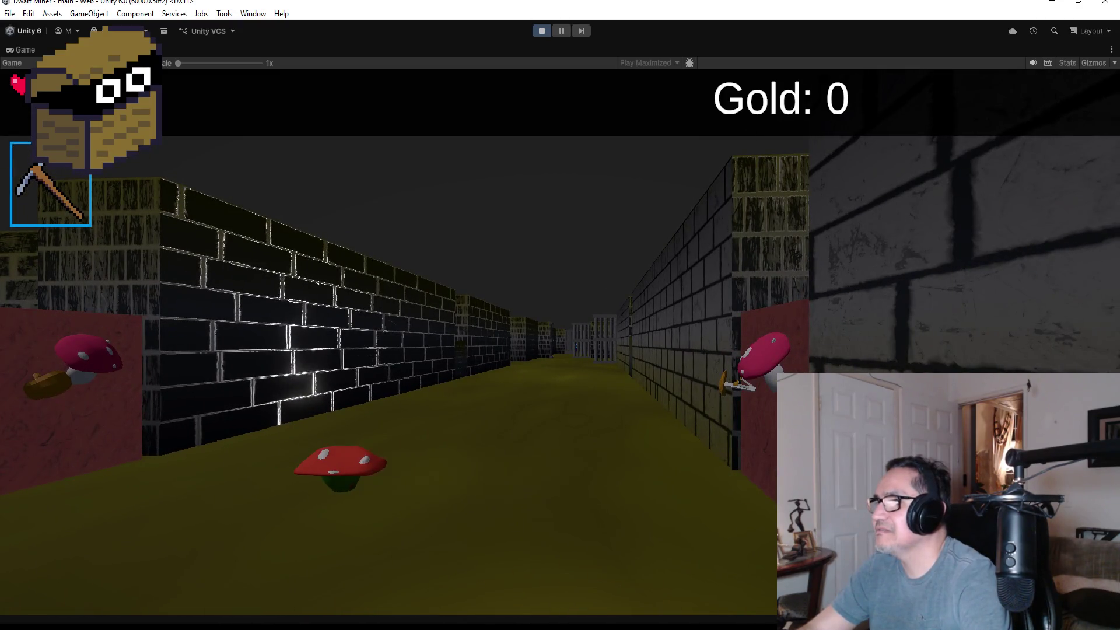
key(2)
key(w)
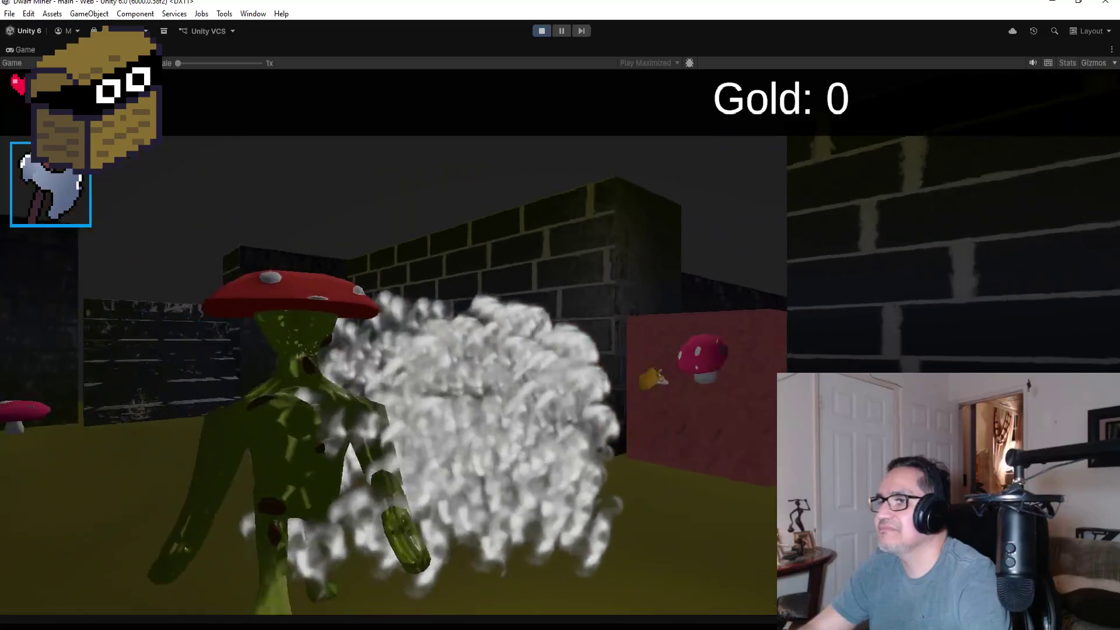
key(s)
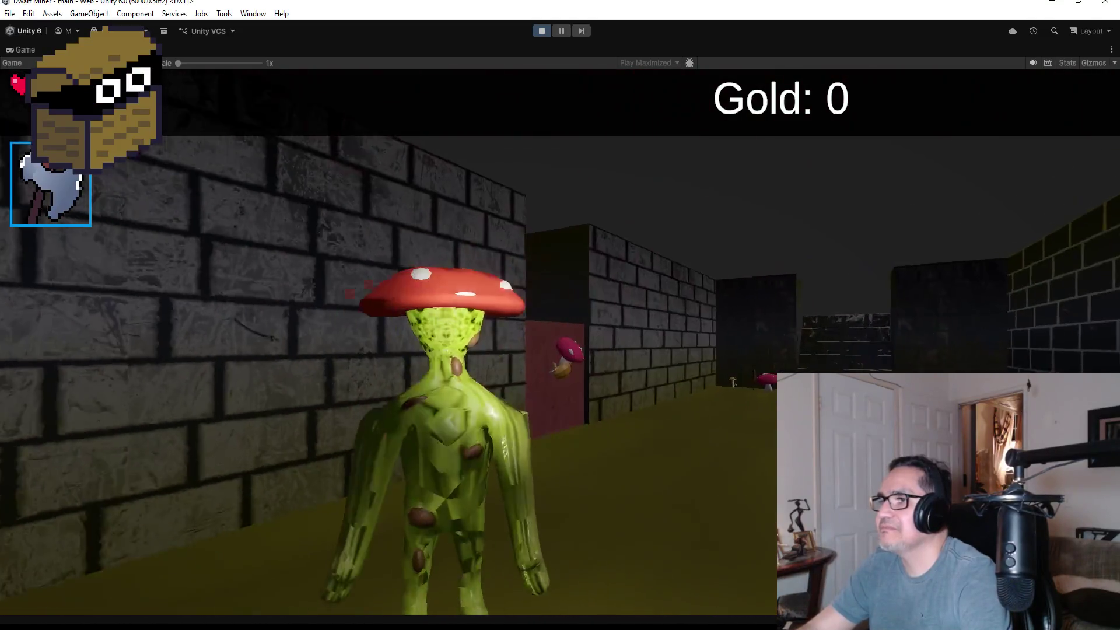
key(s)
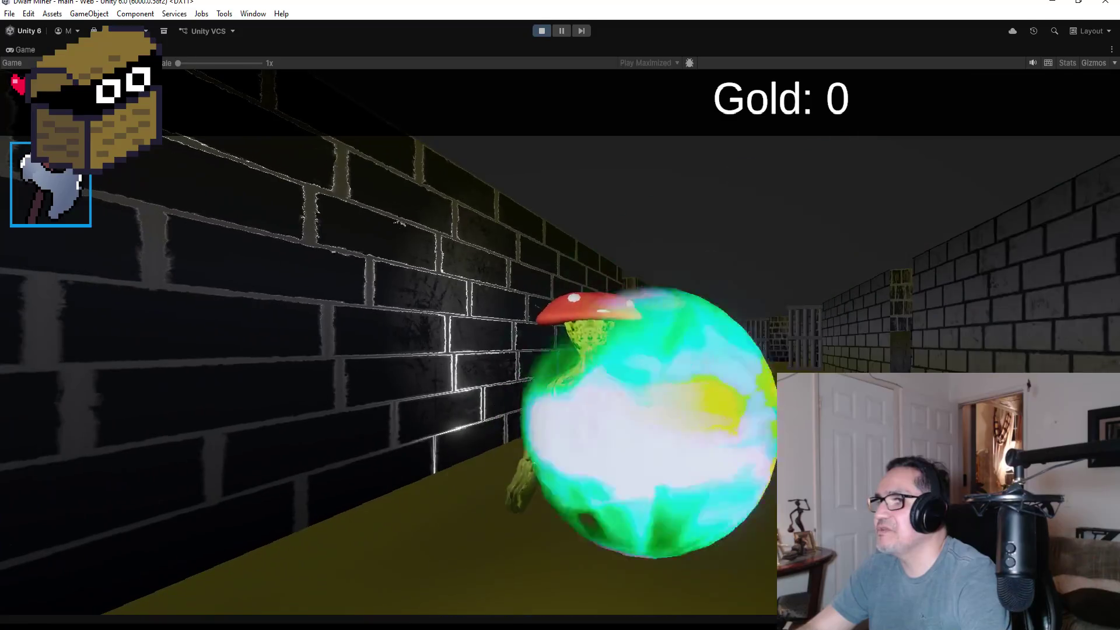
key(w)
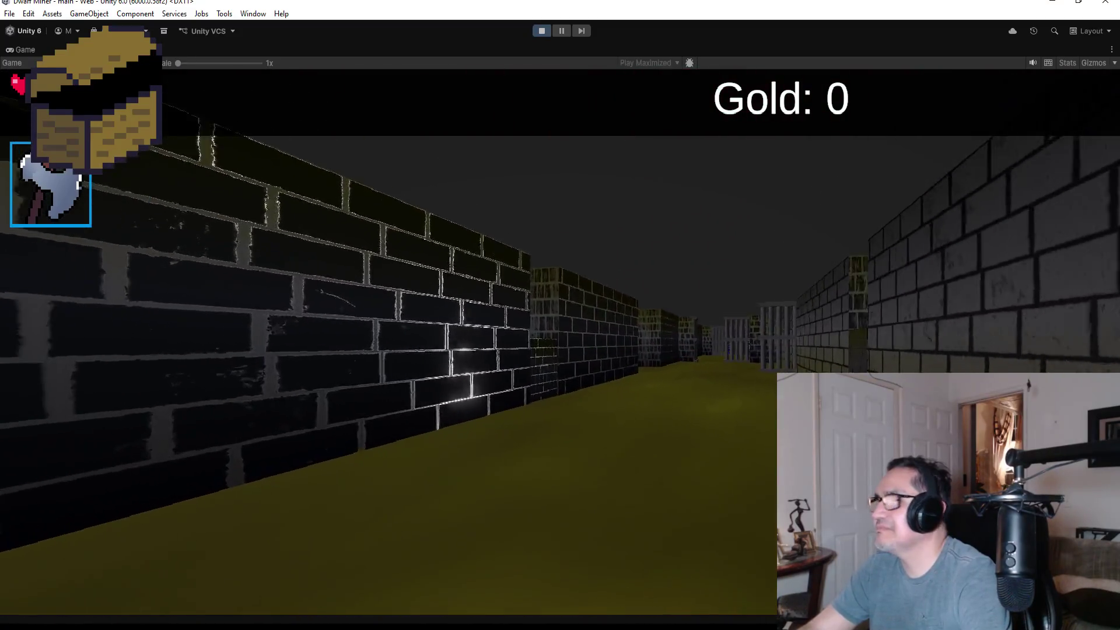
Destroy the remaining mushroom creature, head down the corridor, then stop play mode
key(a)
key(a)
key(a)
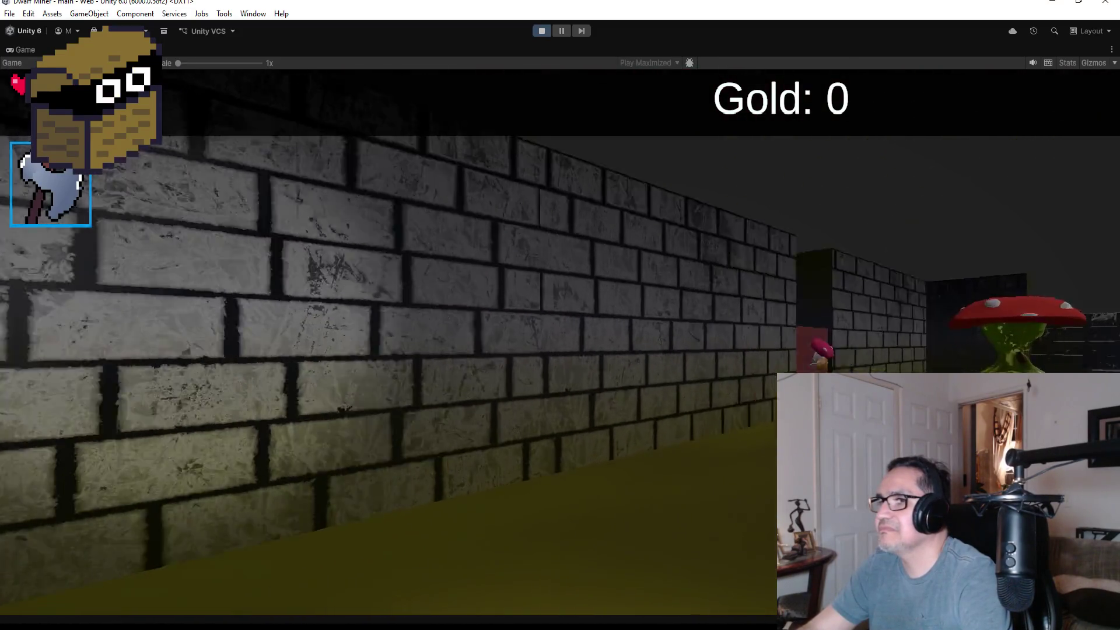
key(d)
key(d)
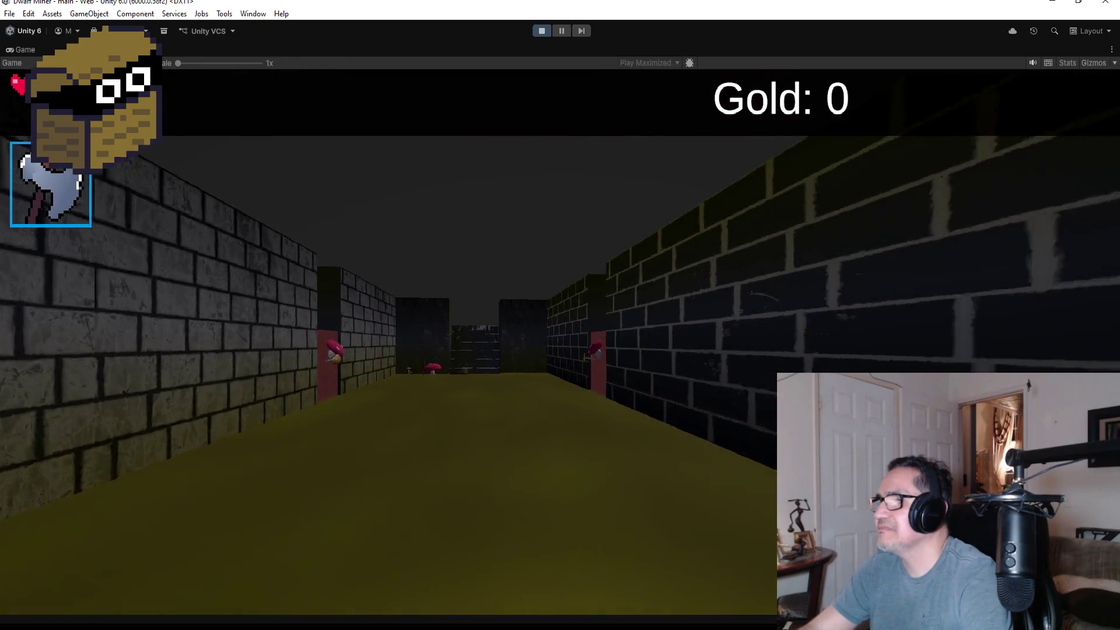
key(d)
key(d)
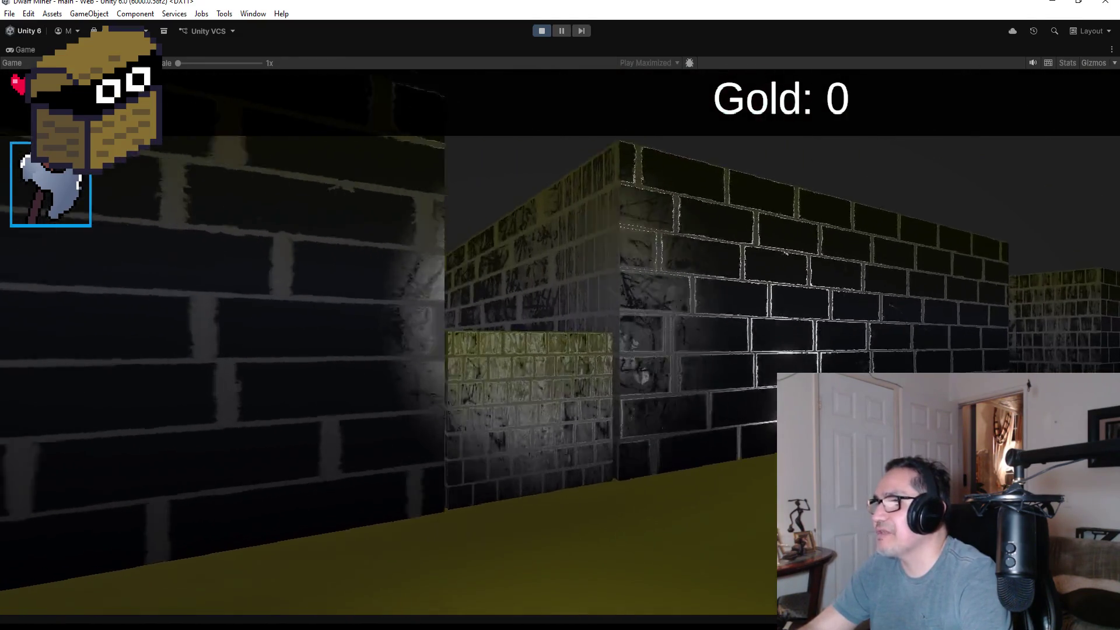
key(d)
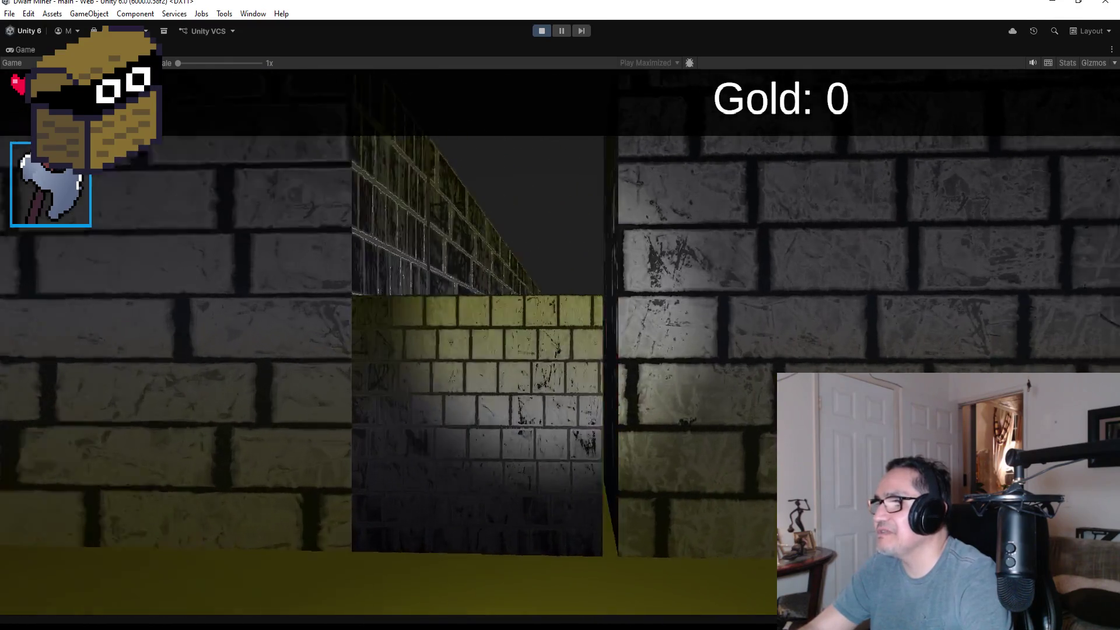
key(d)
key(w)
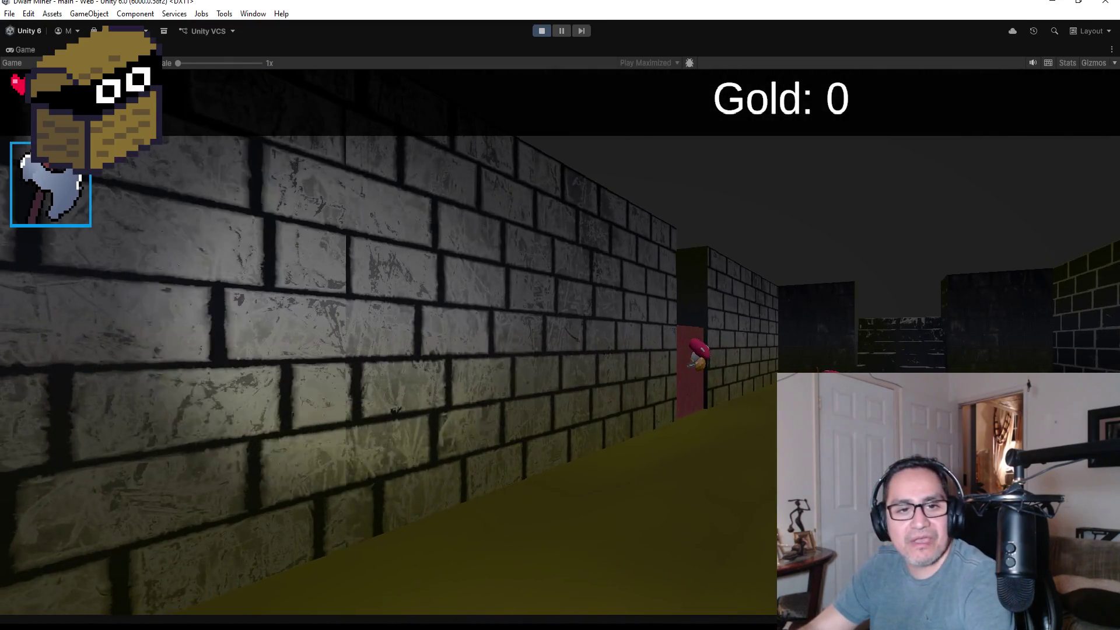
key(Escape)
key(ctrl+p)
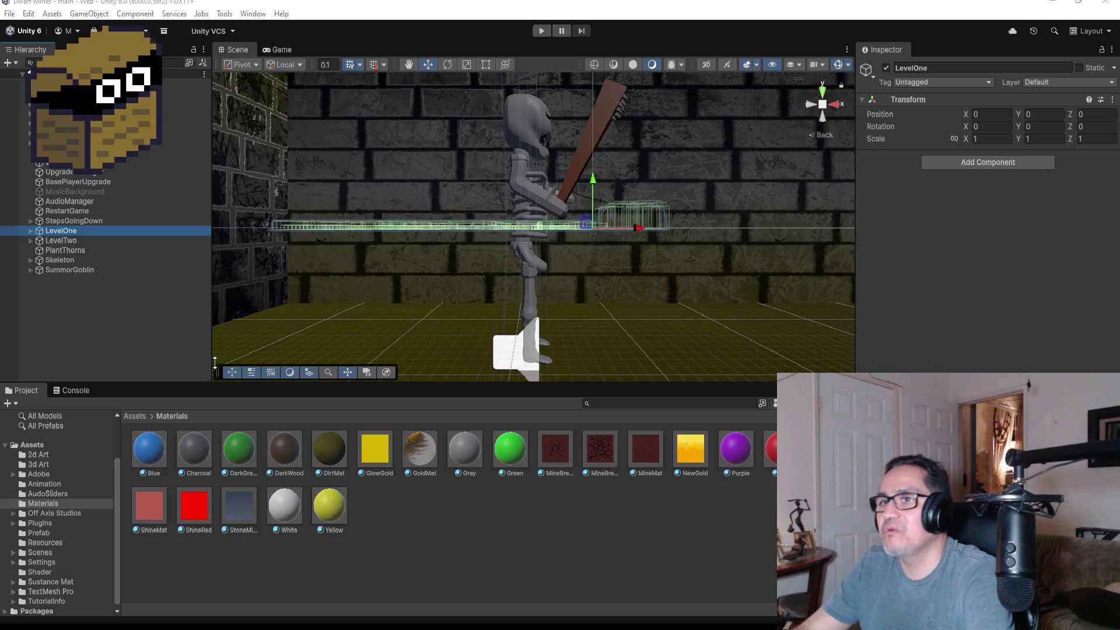
Expand LevelTwo, frame MiningHardCube, and view it from the Top gizmo axis
click(70, 270)
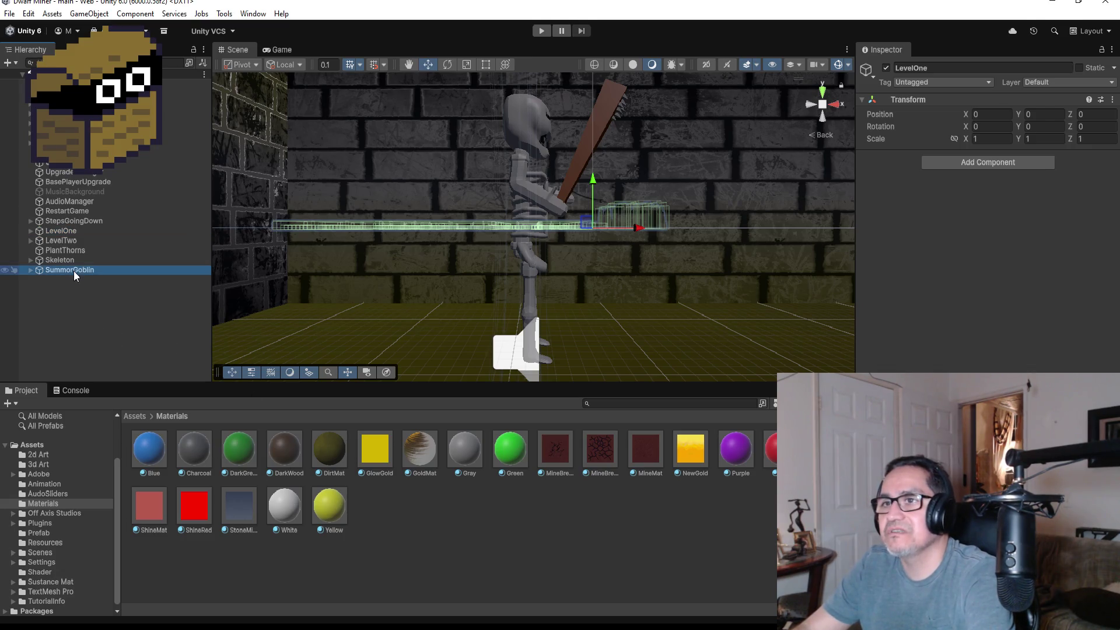
click(29, 241)
scroll(79, 306, down, 5)
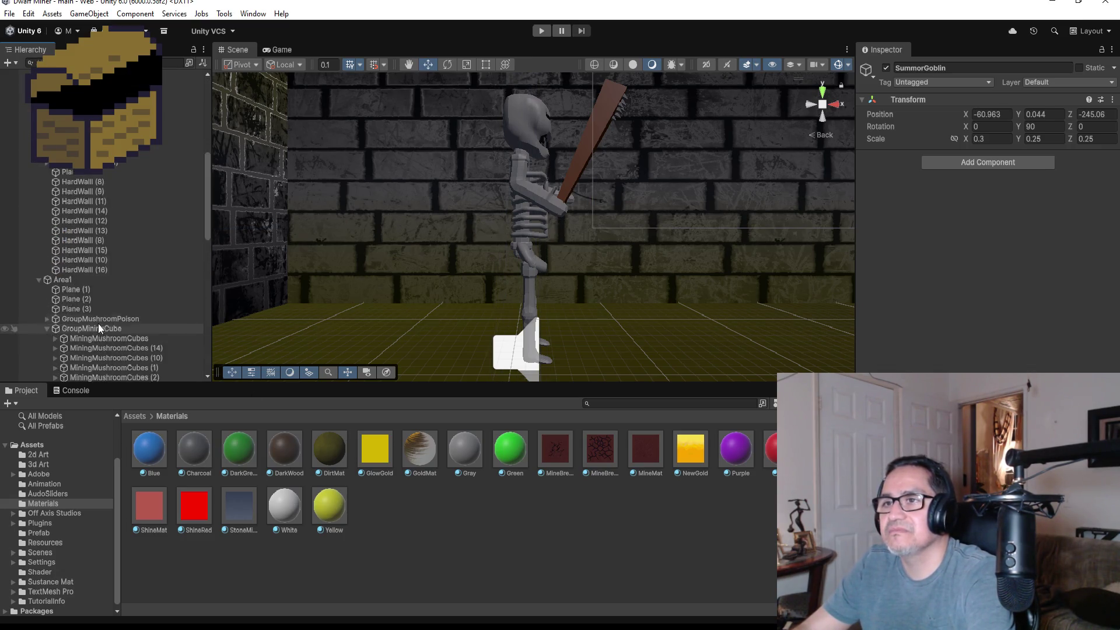
scroll(111, 328, down, 10)
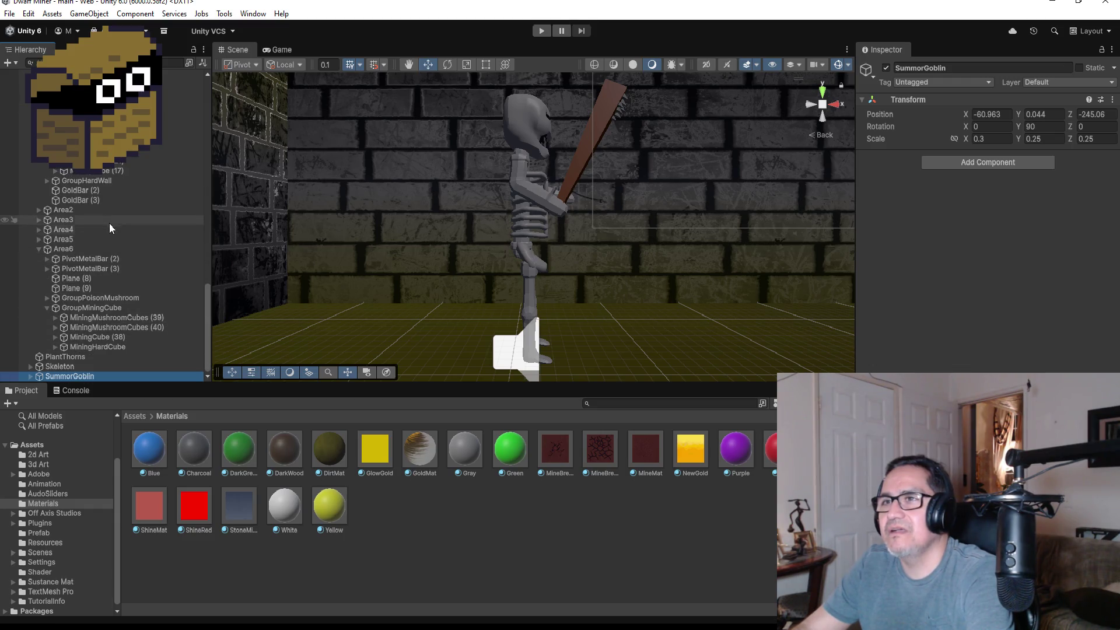
double_click(114, 346)
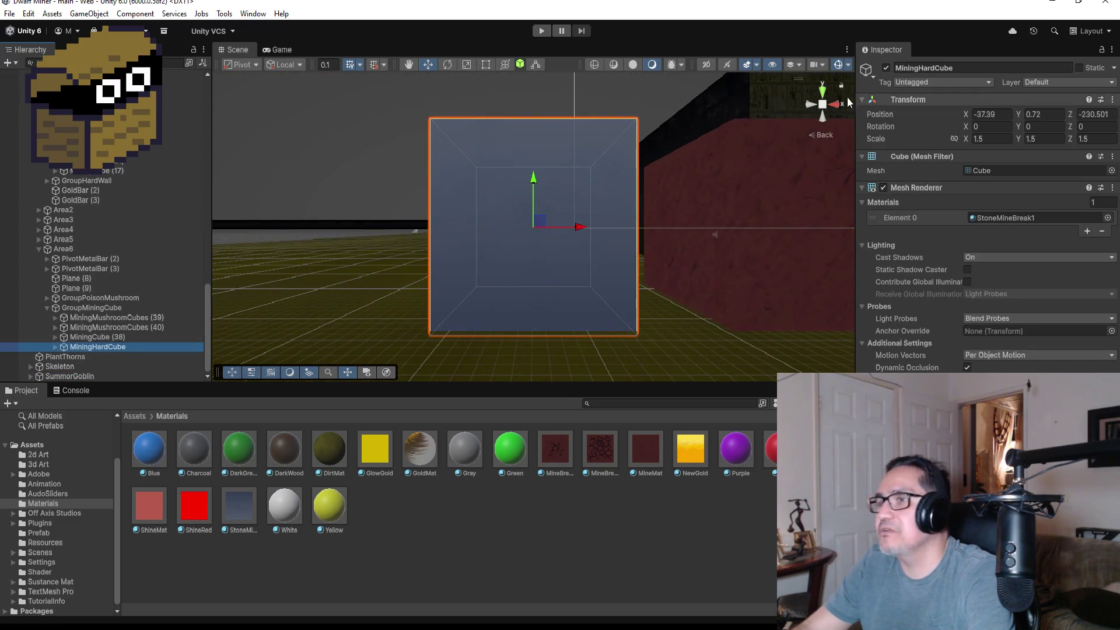
click(824, 91)
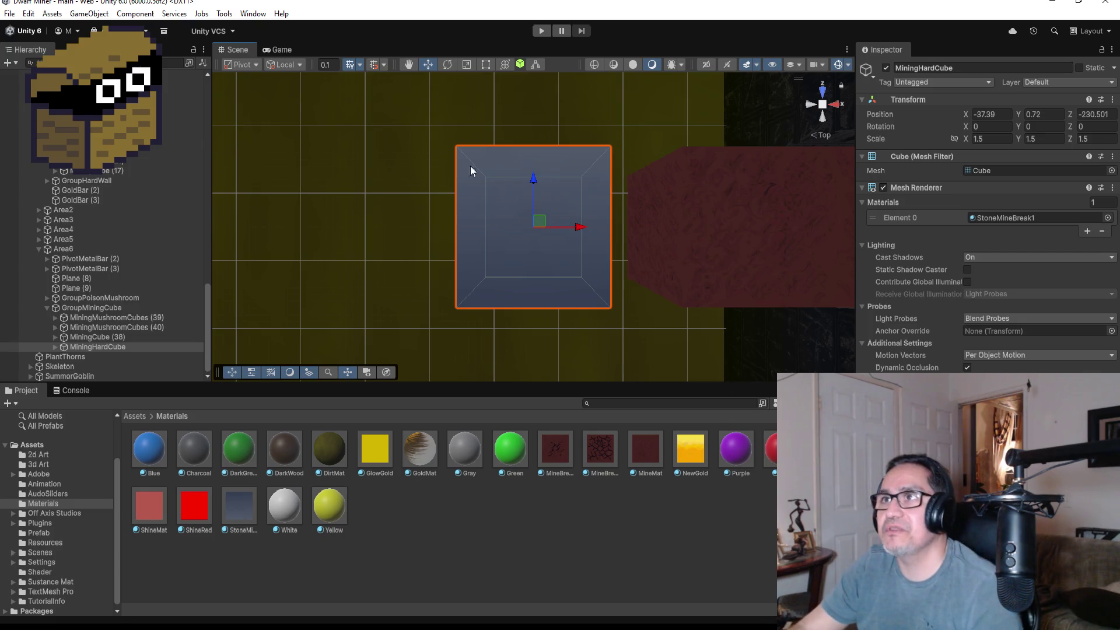
click(251, 19)
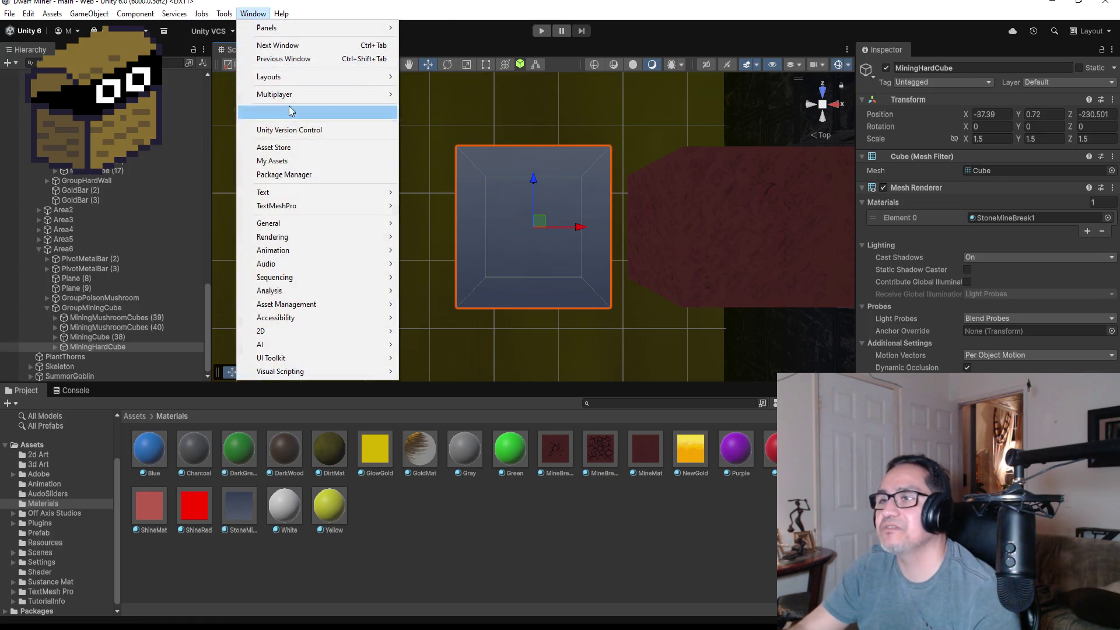
Open Package Manager, browse My Assets and the Unity Registry packages, then close it
mouse_move(290, 305)
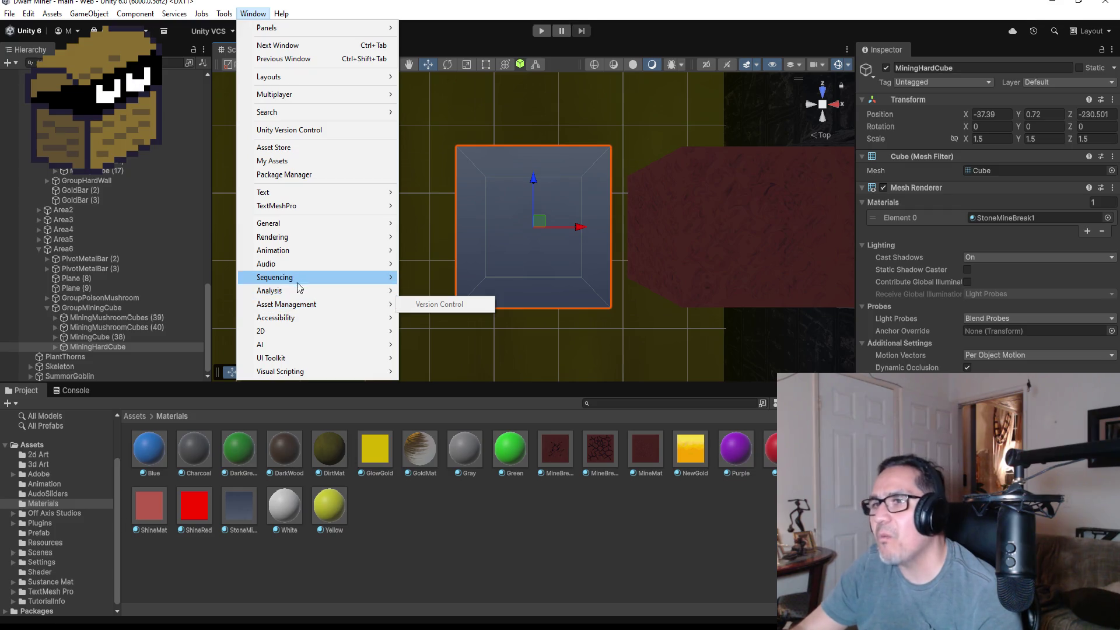
mouse_move(295, 250)
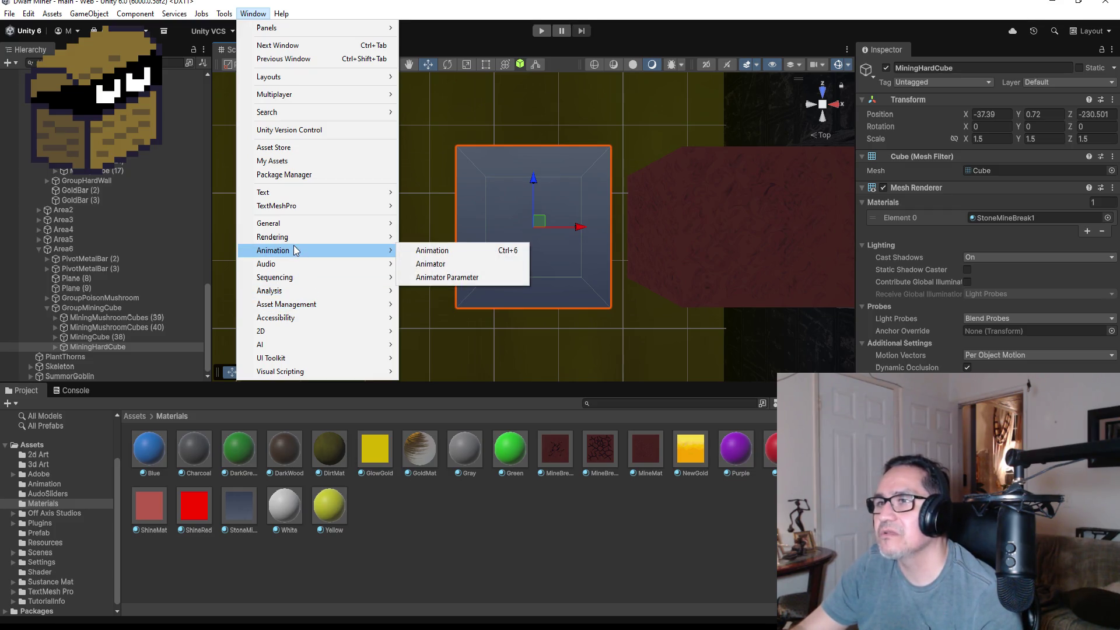
click(313, 176)
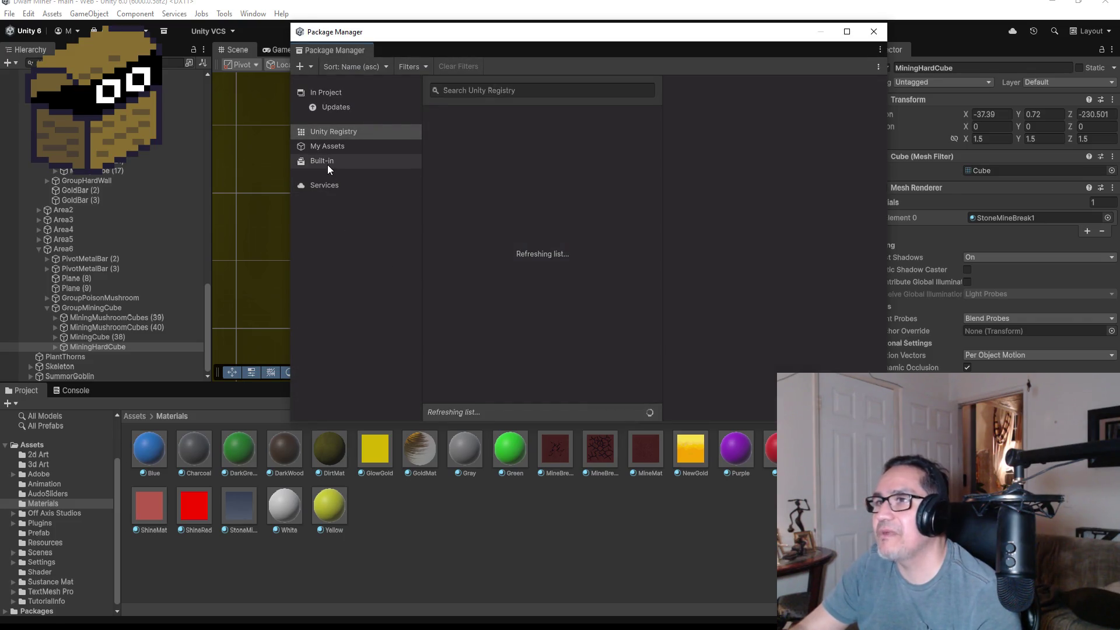
click(332, 148)
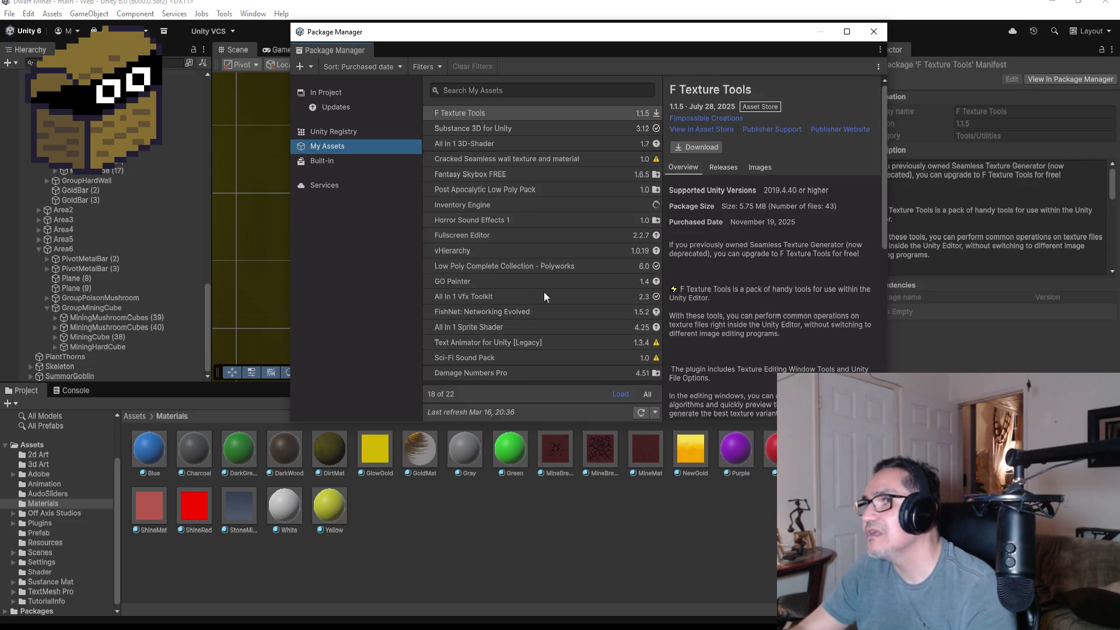
click(347, 129)
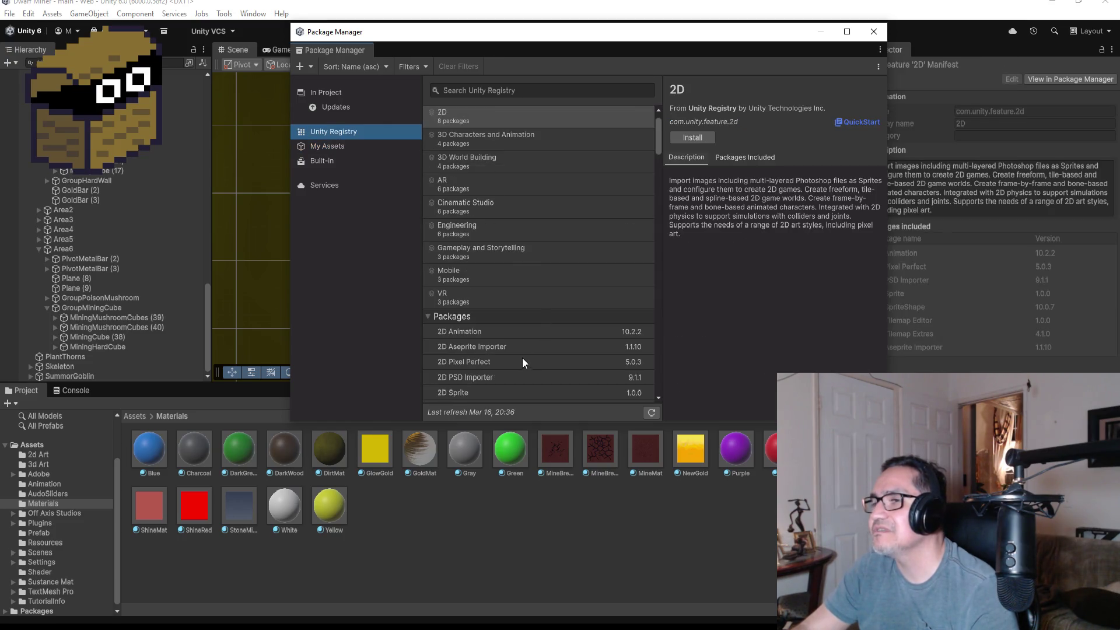
scroll(564, 340, down, 4)
scroll(581, 340, up, 2)
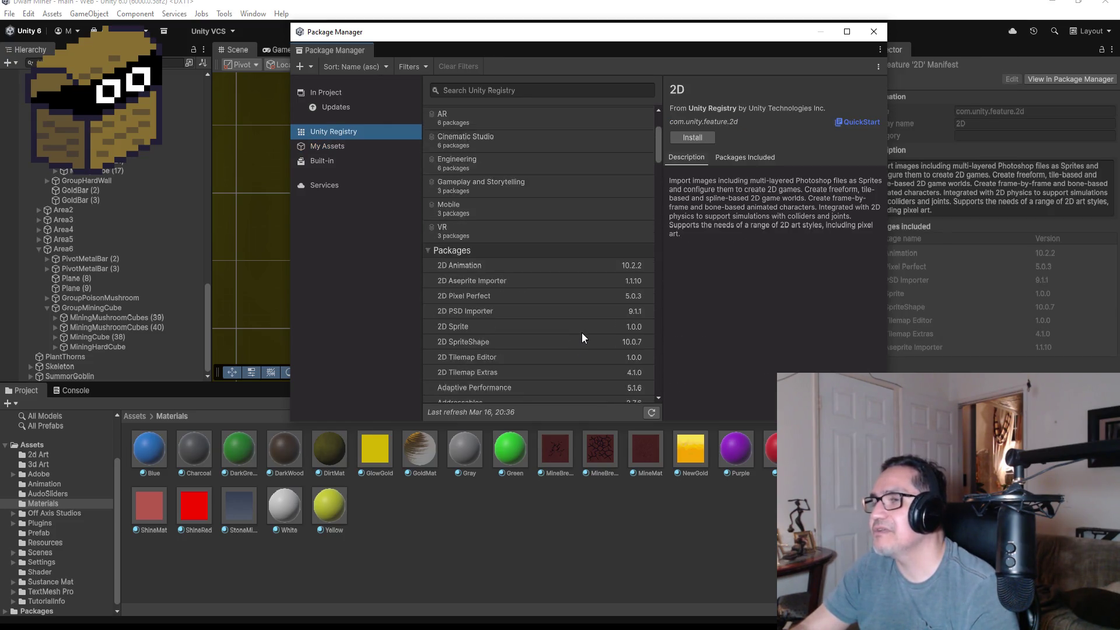
scroll(582, 338, up, 2)
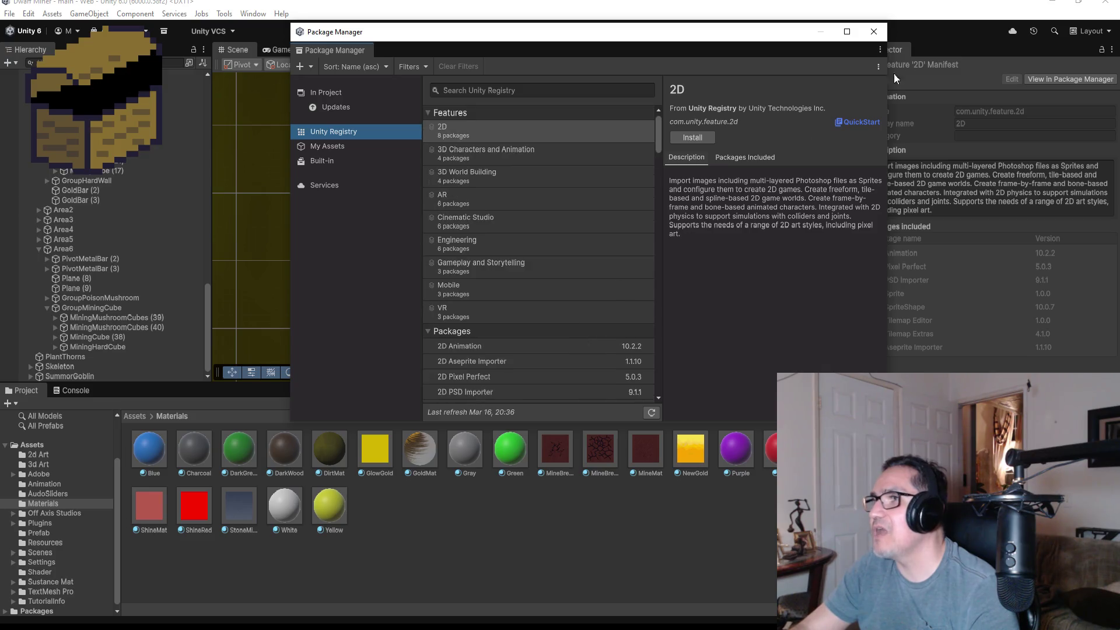
click(874, 32)
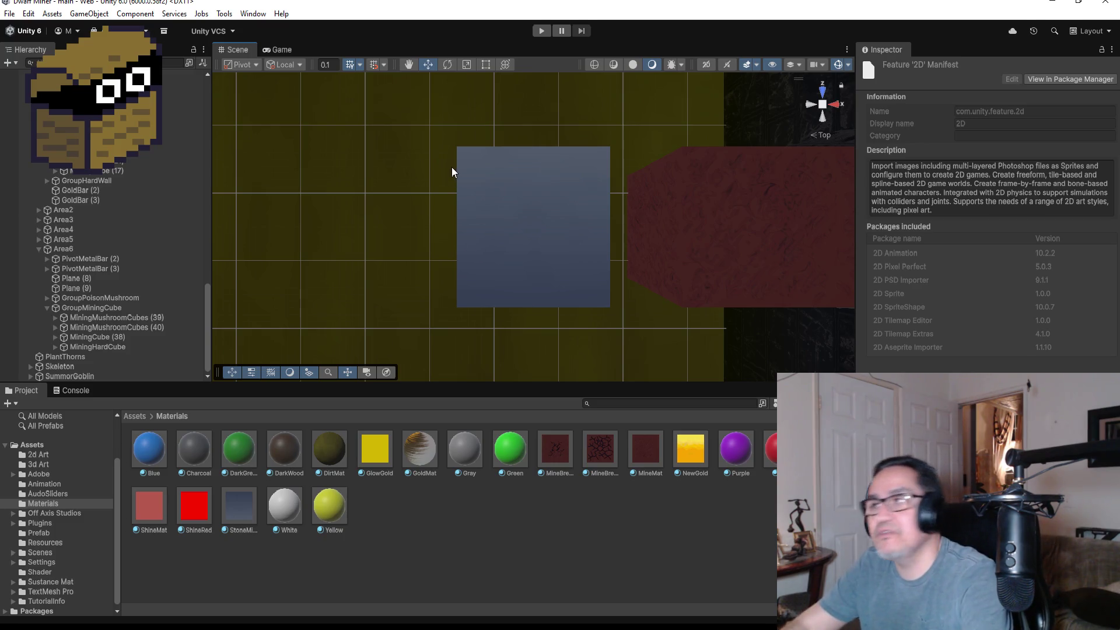
Select MiningHardCube in the Scene view and switch to Visual Studio
scroll(569, 268, down, 1)
click(574, 258)
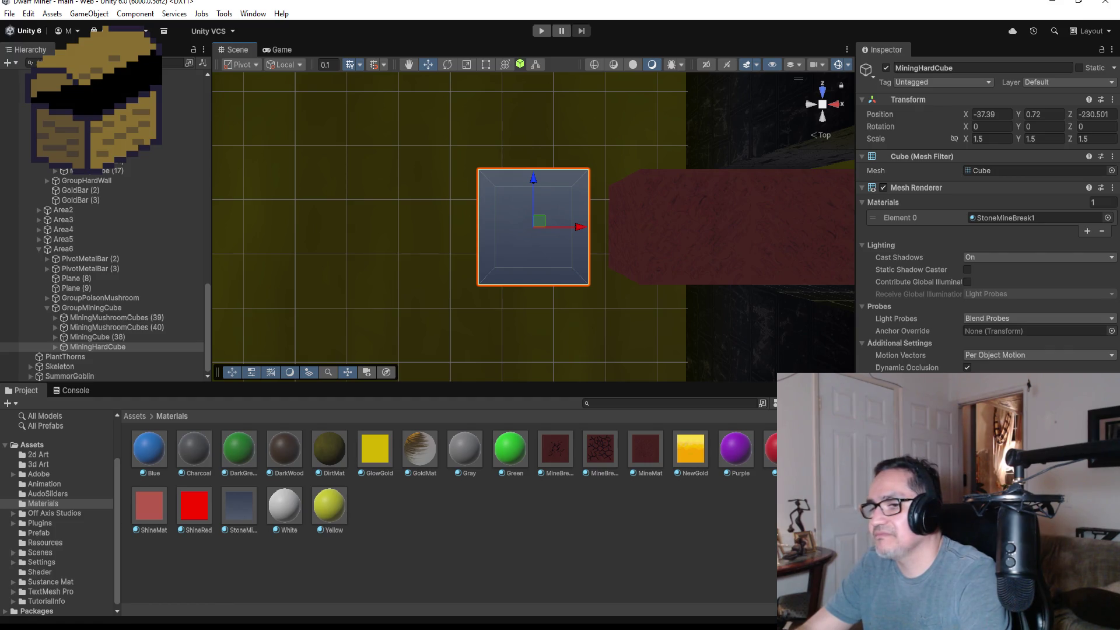
key(alt+Tab)
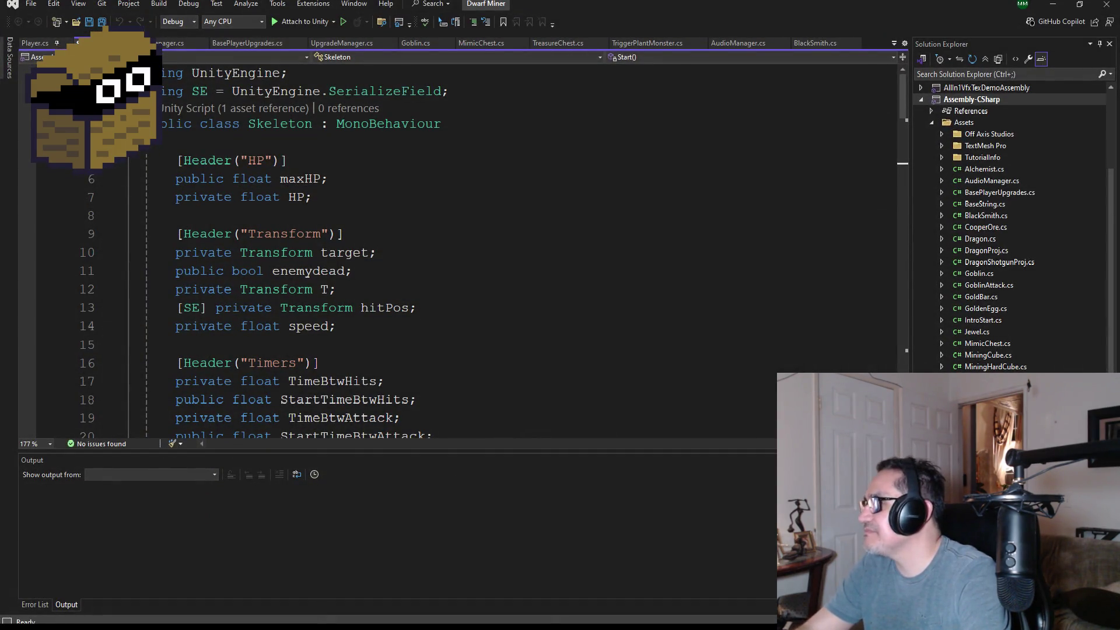
Select the SE SerializeField alias line in MiningCube.cs, then open MiningHardCube.cs for editing
click(996, 366)
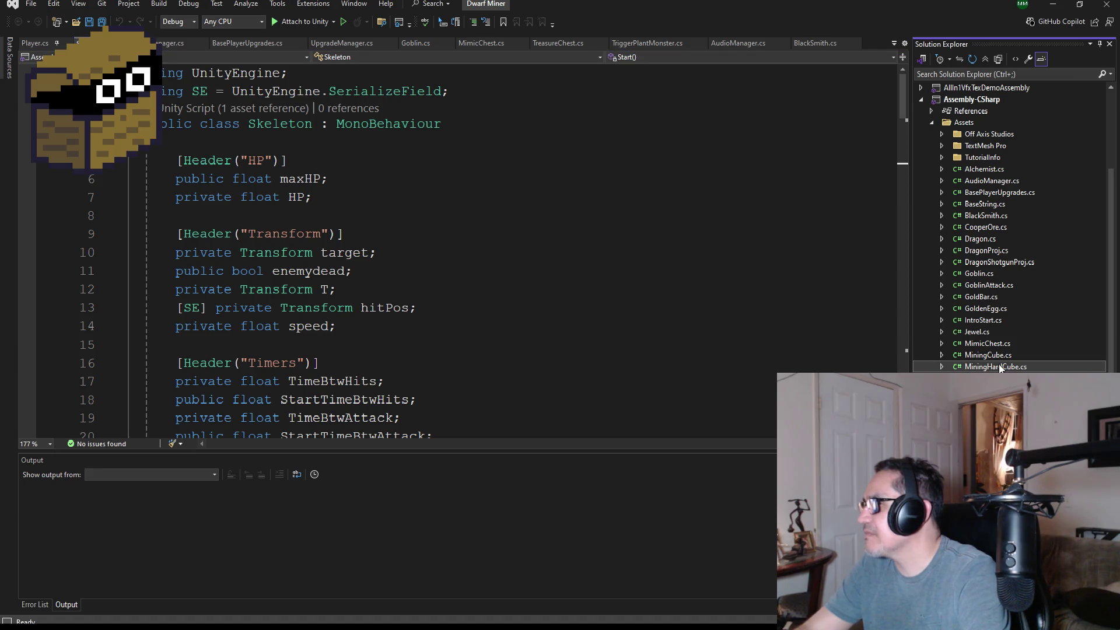
click(996, 354)
scroll(417, 303, down, 2)
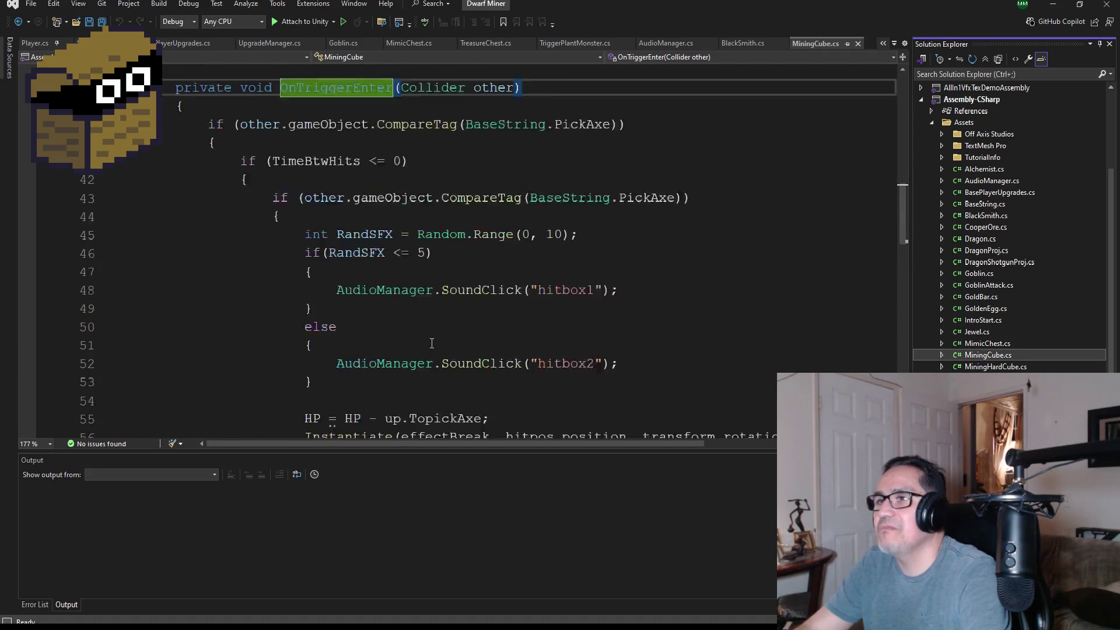
scroll(411, 291, up, 12)
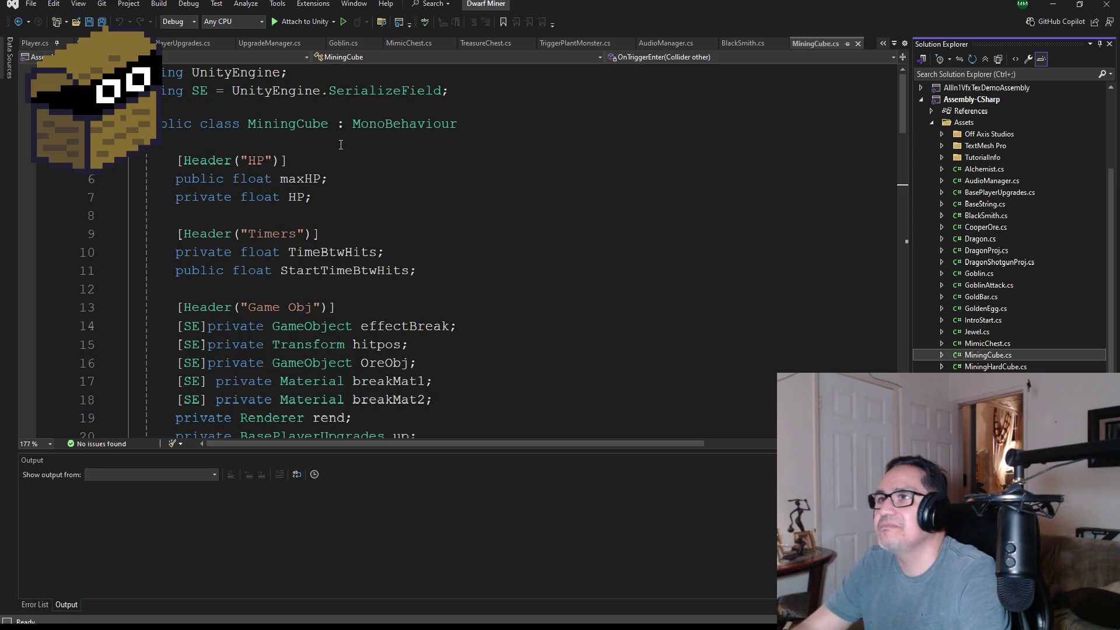
drag(466, 92, 146, 92)
key(ctrl+c)
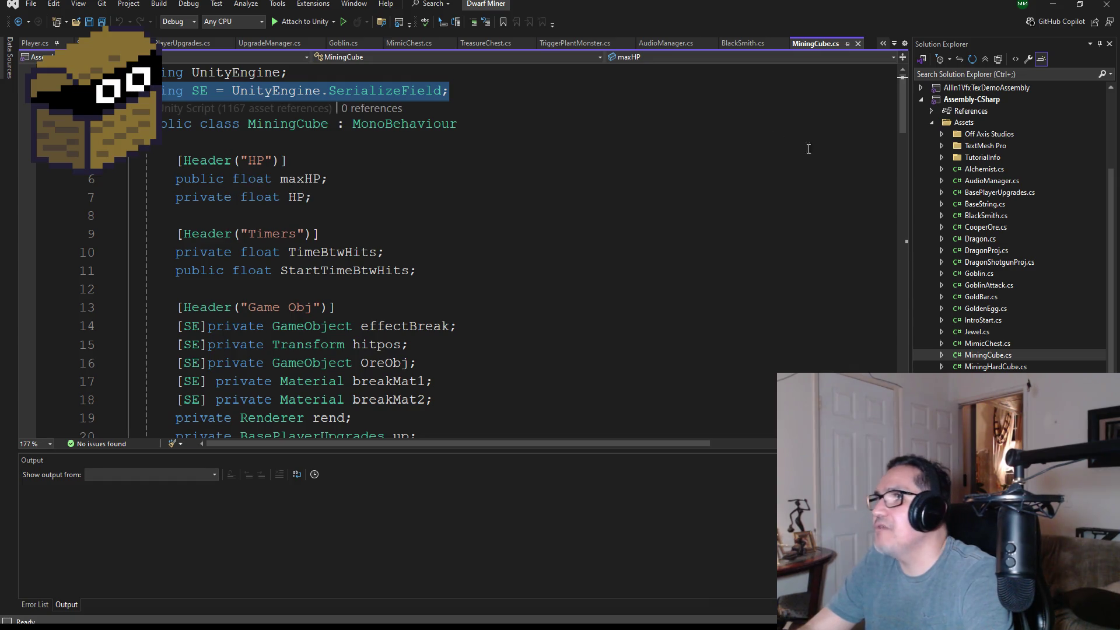
double_click(997, 366)
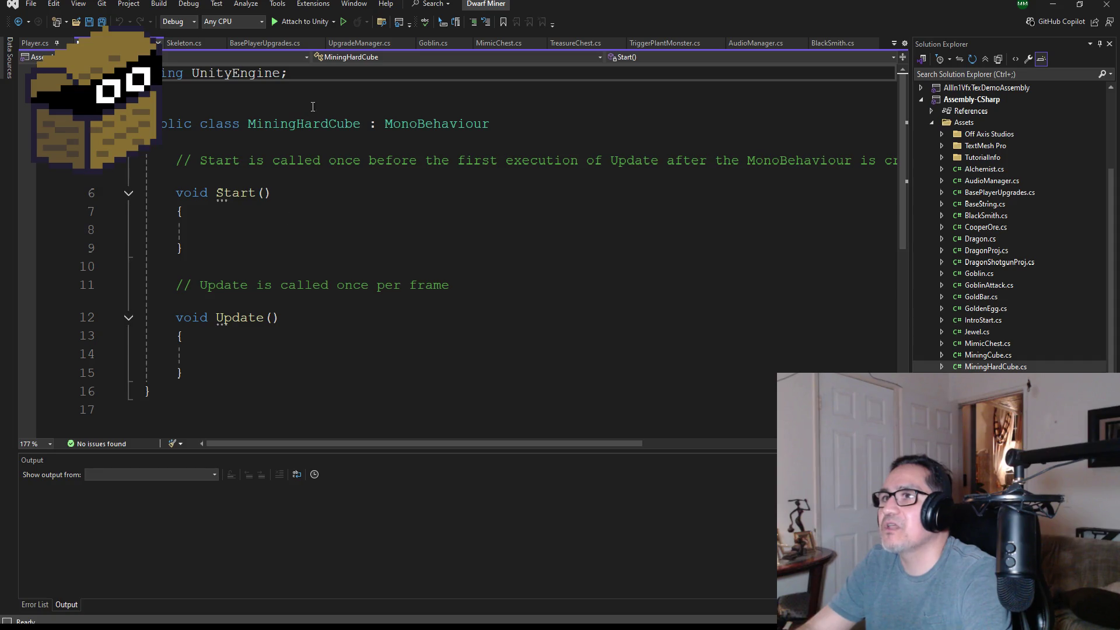
Add the SE SerializeField alias under 'using UnityEngine;', delete Start and Update, and save
key(Return)
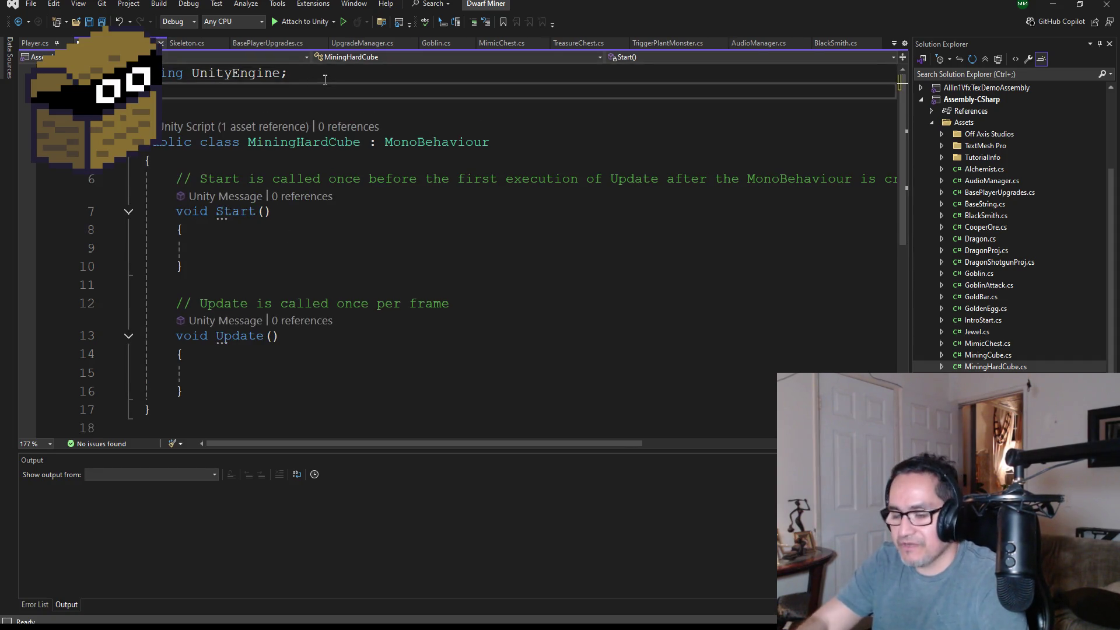
key(ctrl+v)
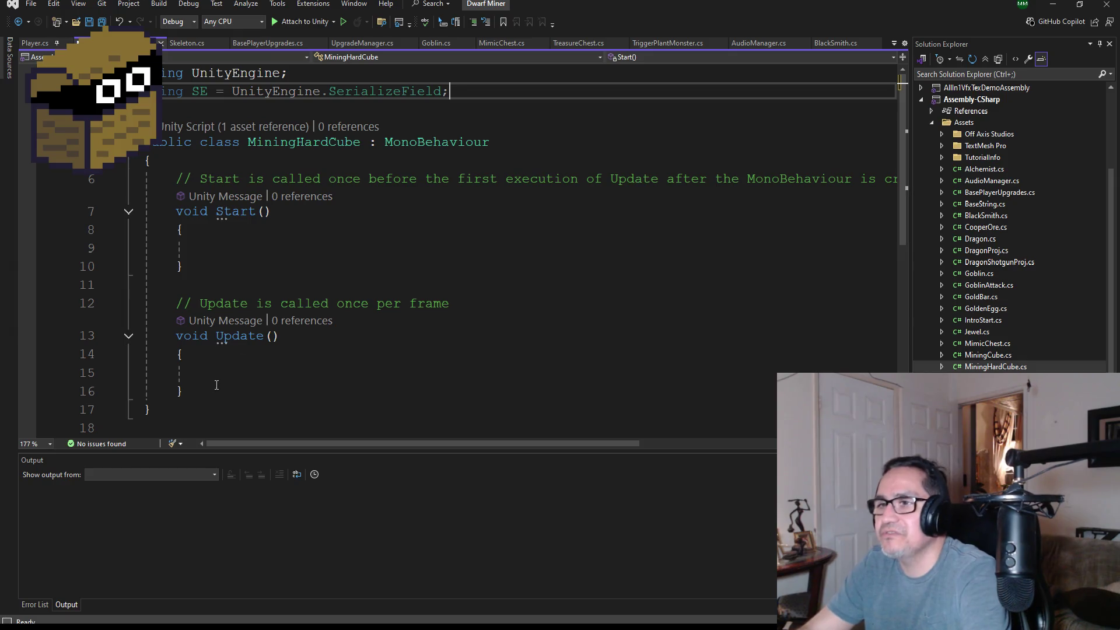
mouse_move(184, 392)
mouse_down()
mouse_move(192, 373)
mouse_move(140, 210)
mouse_move(101, 188)
mouse_up()
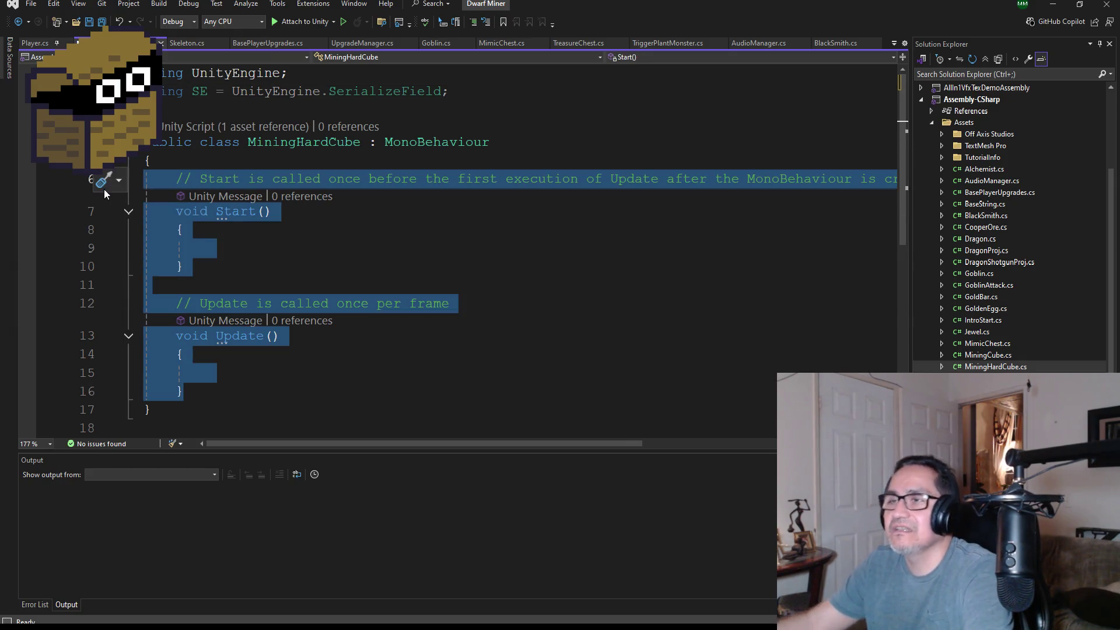
key(Delete)
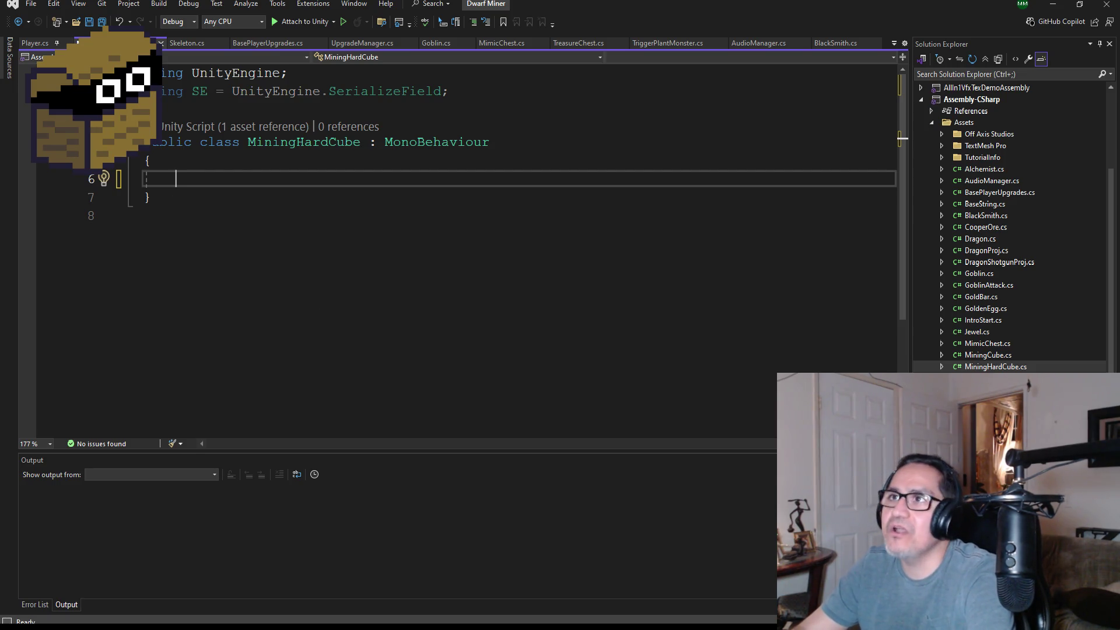
key(ctrl+s)
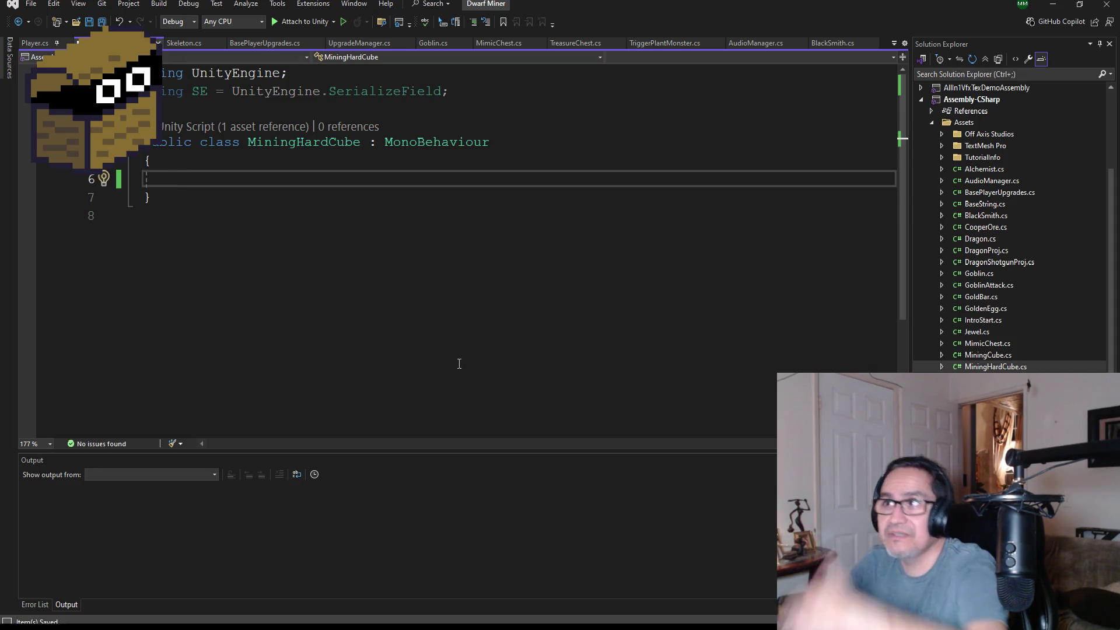
Bring MiningCube.cs back to the front in Visual Studio
click(995, 354)
Paste MiningCube's fields and methods, from the HP header to the end, into MiningHardCube
scroll(339, 330, down, 12)
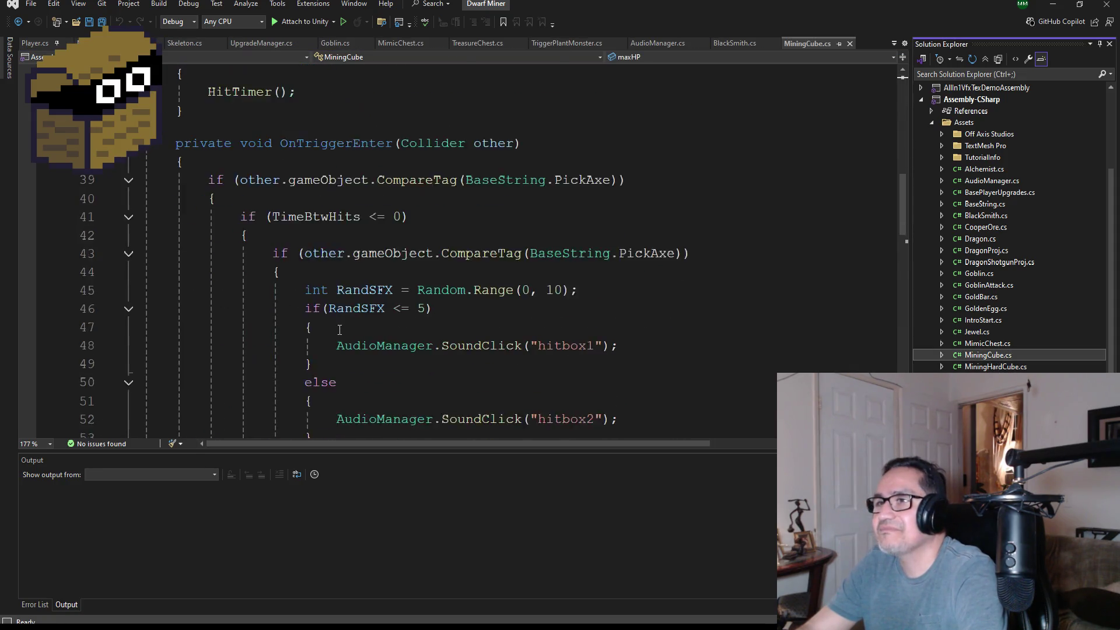
scroll(339, 330, down, 16)
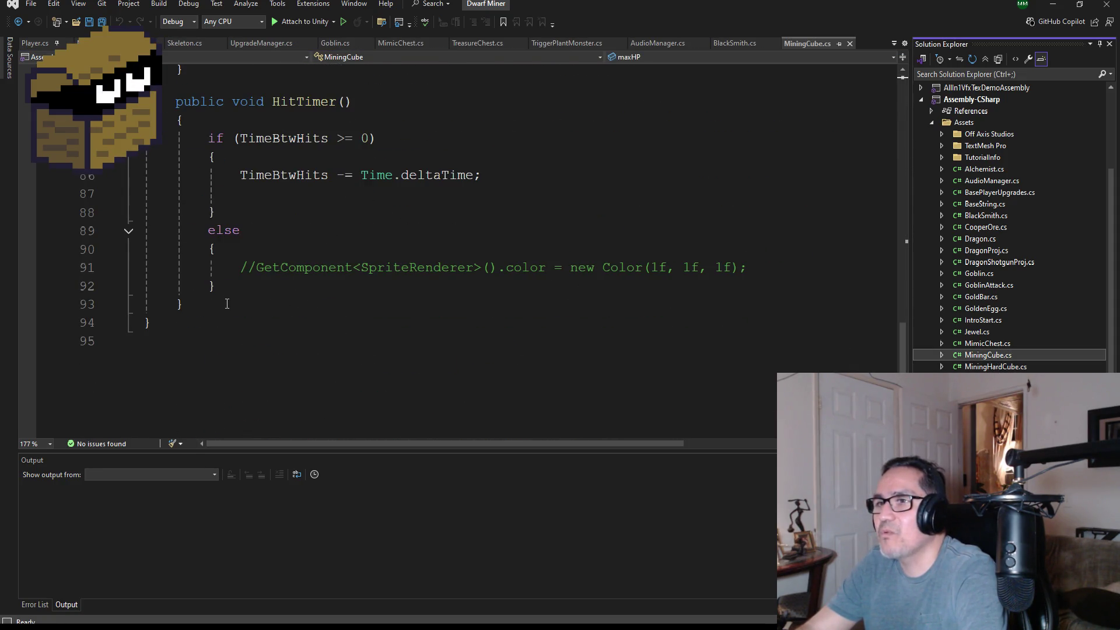
click(227, 303)
scroll(314, 256, up, 20)
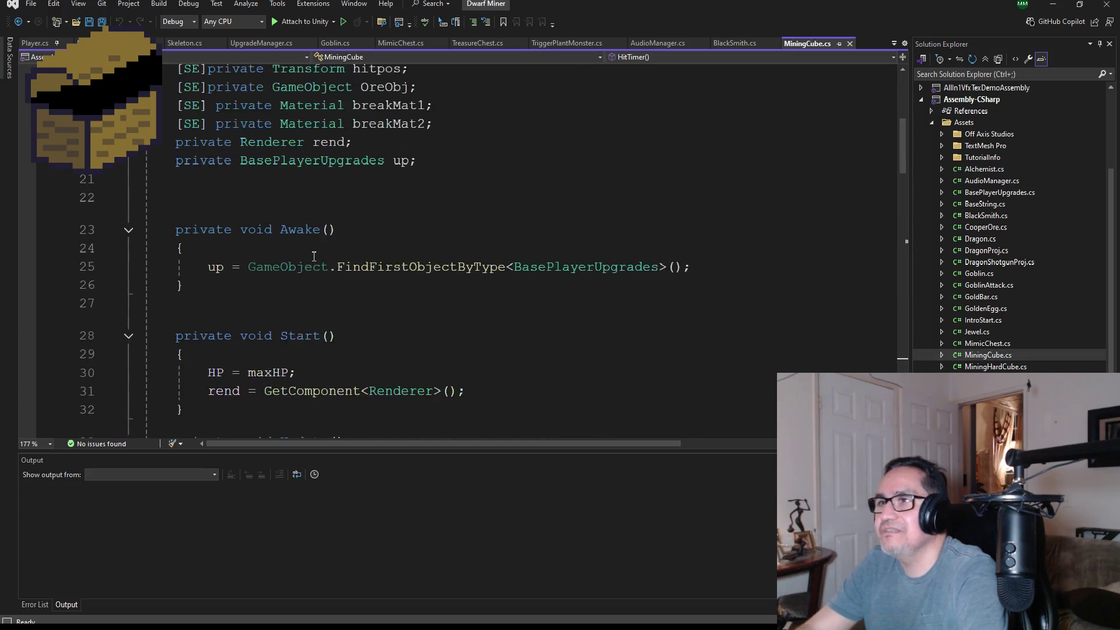
scroll(313, 257, up, 7)
shift+click(169, 160)
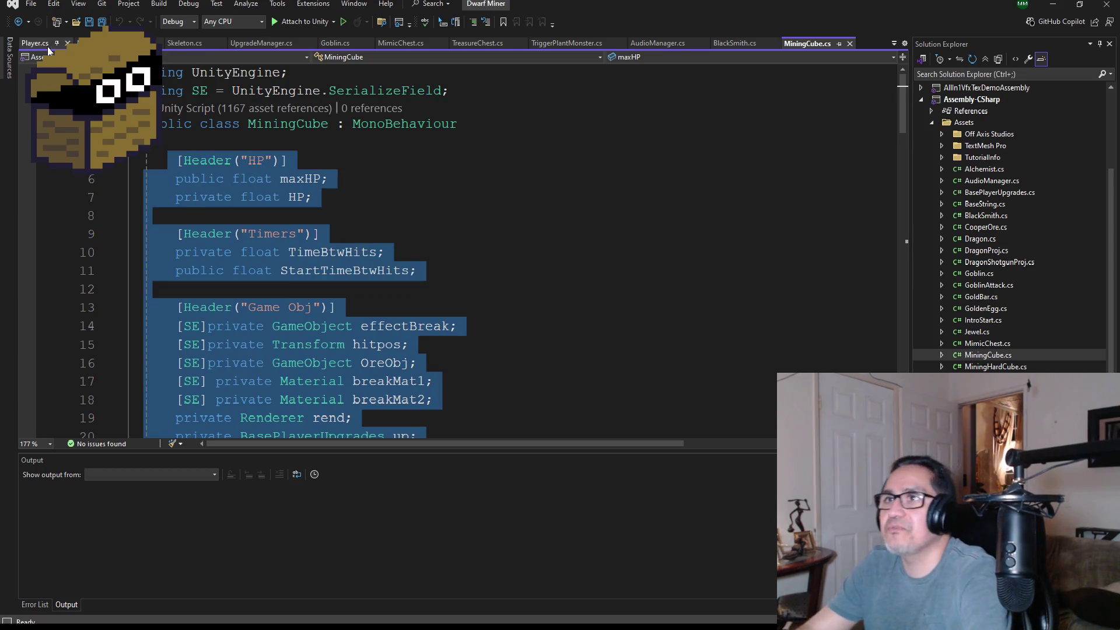
click(111, 43)
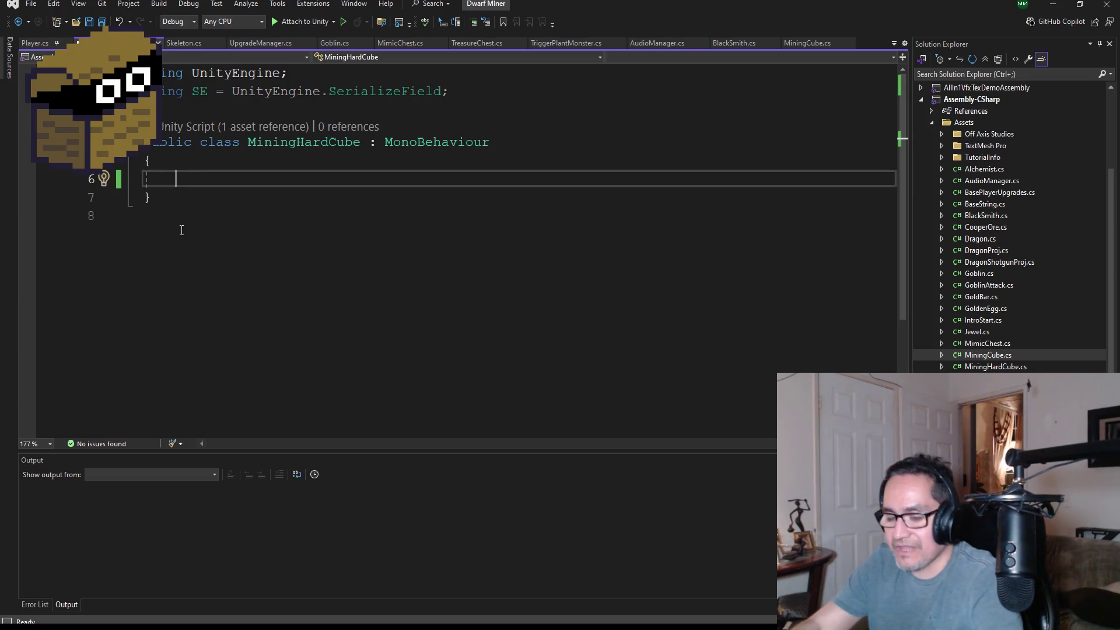
key(ctrl+v)
Scroll up through the pasted mining code in MiningHardCube.cs
scroll(299, 227, up, 10)
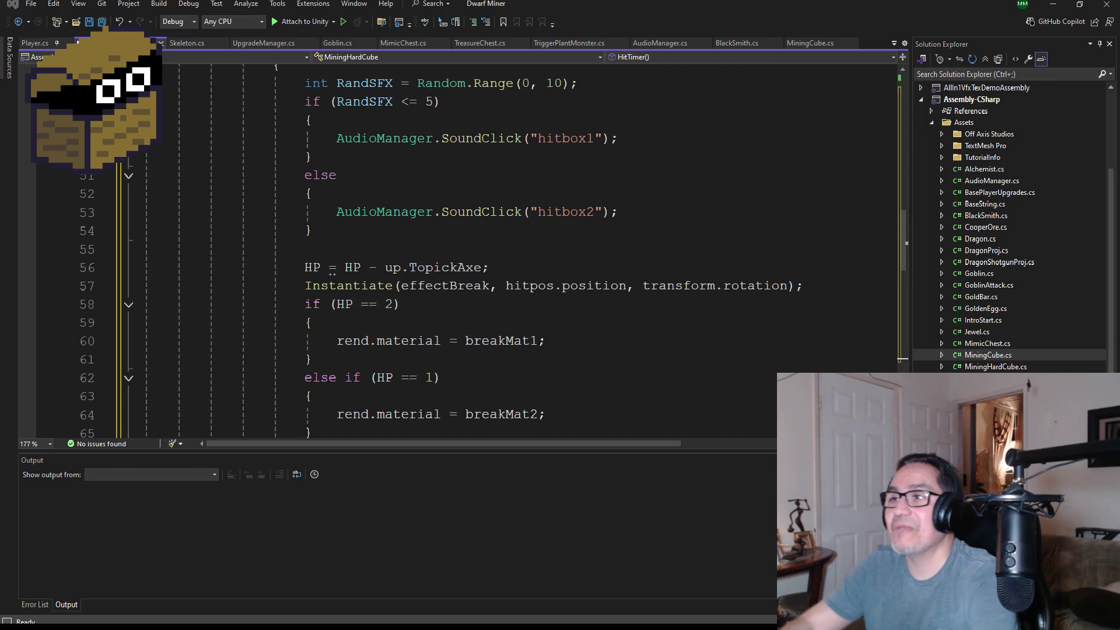
Read through MiningHardCube.cs's fields and hit logic, then return to the Unity Editor
scroll(535, 249, up, 15)
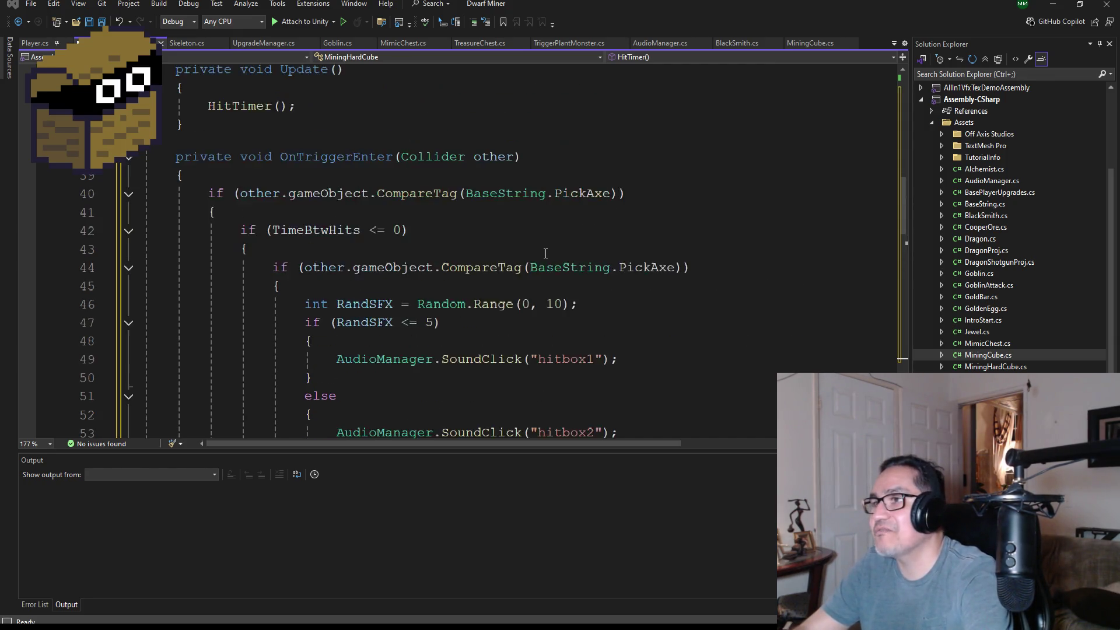
scroll(513, 280, down, 2)
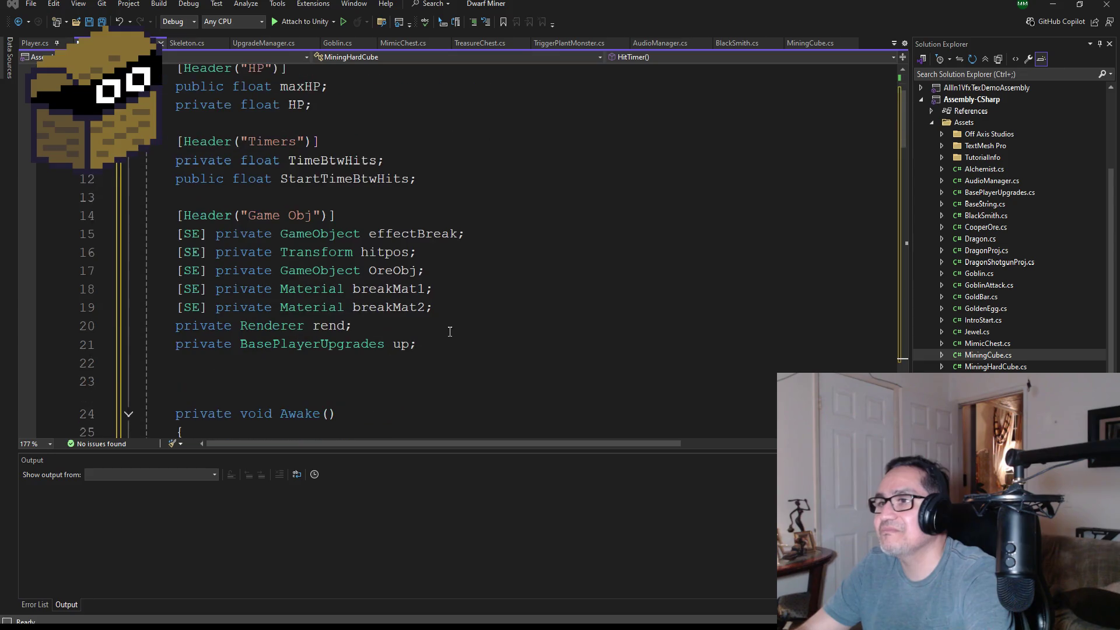
scroll(486, 321, down, 1)
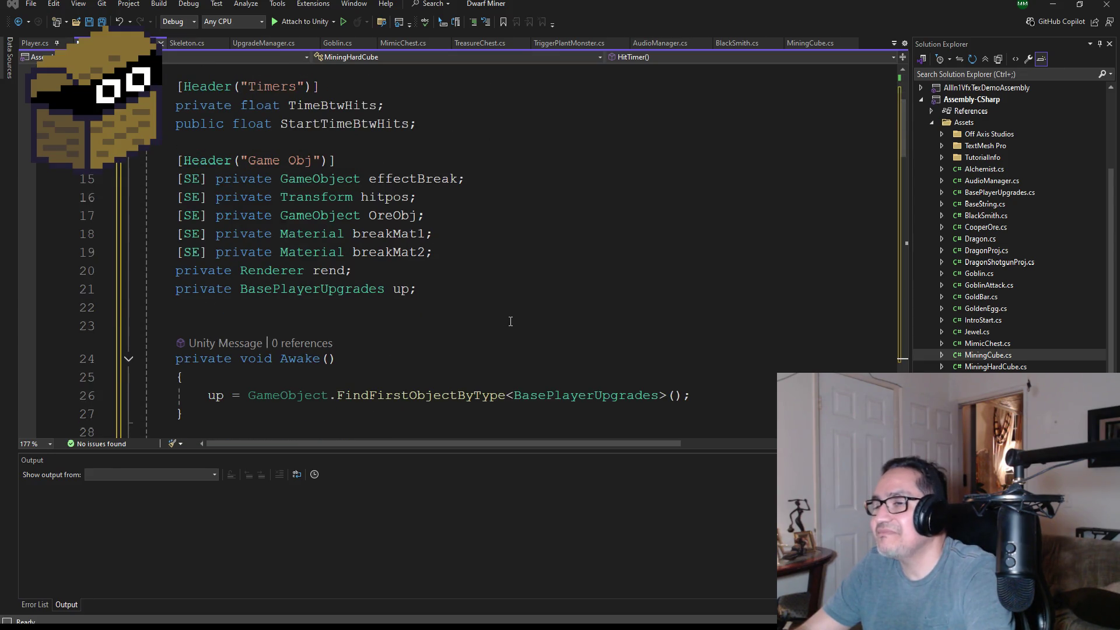
scroll(504, 326, down, 1)
scroll(502, 336, down, 3)
scroll(450, 283, up, 7)
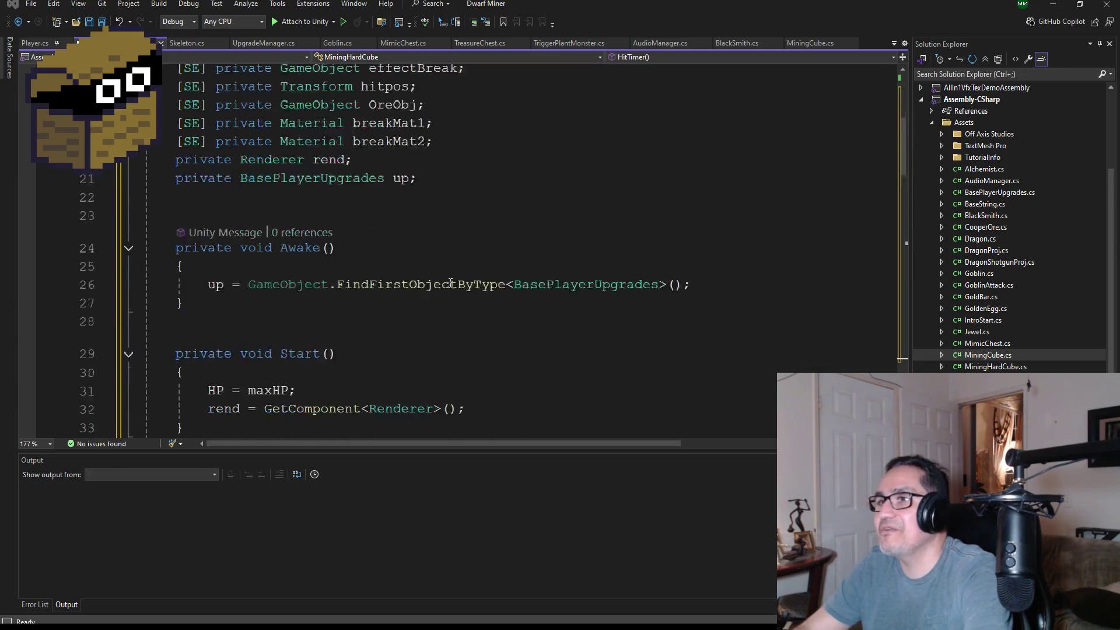
scroll(466, 313, down, 9)
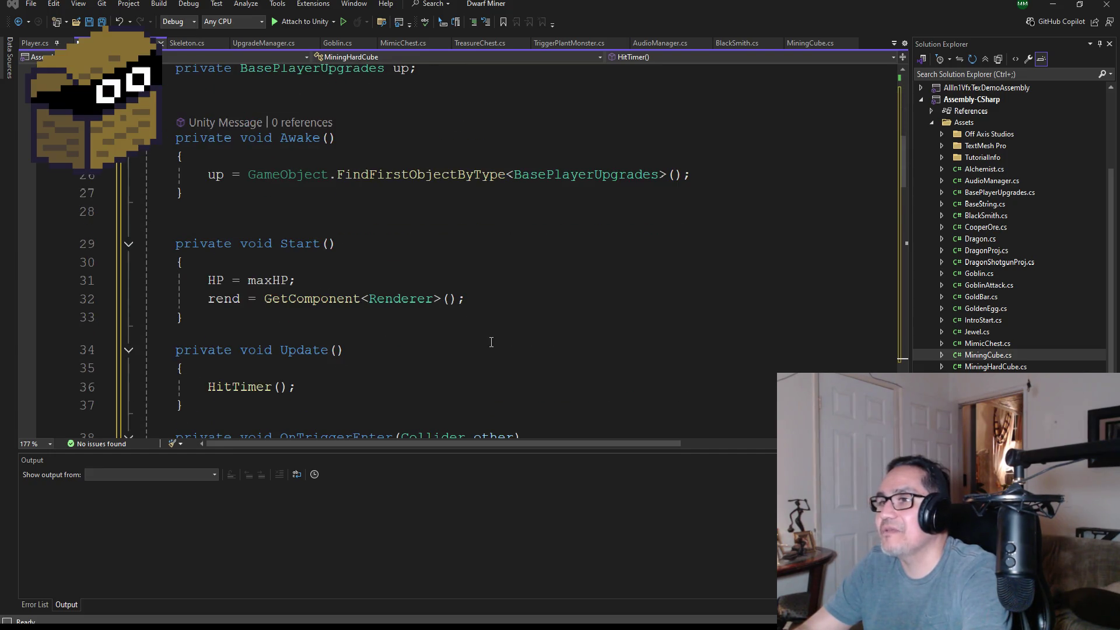
scroll(480, 346, down, 8)
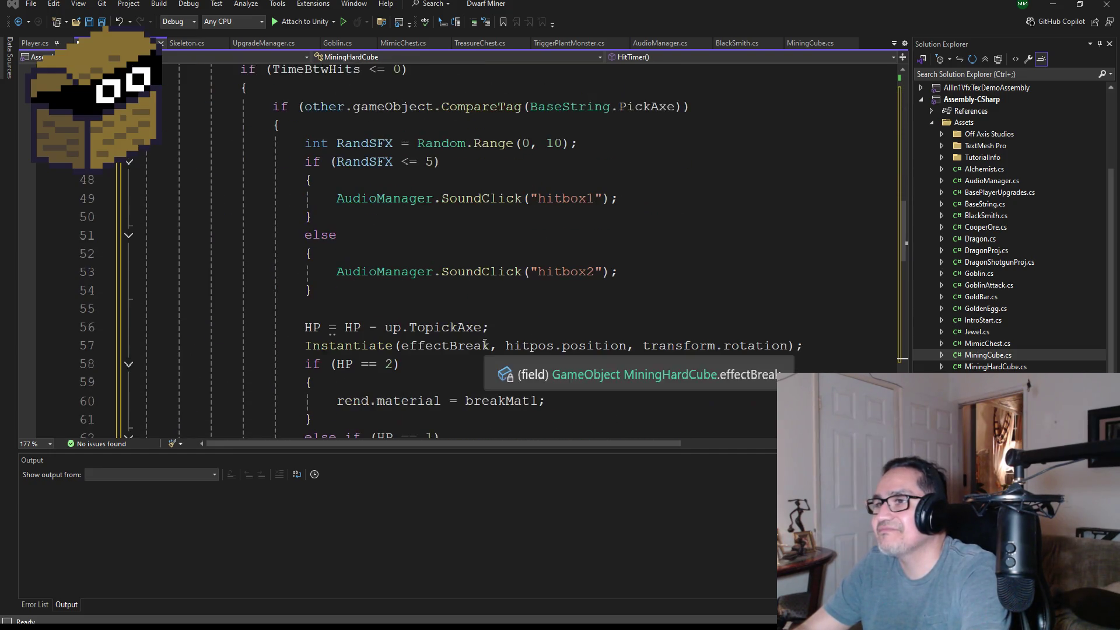
scroll(532, 303, down, 2)
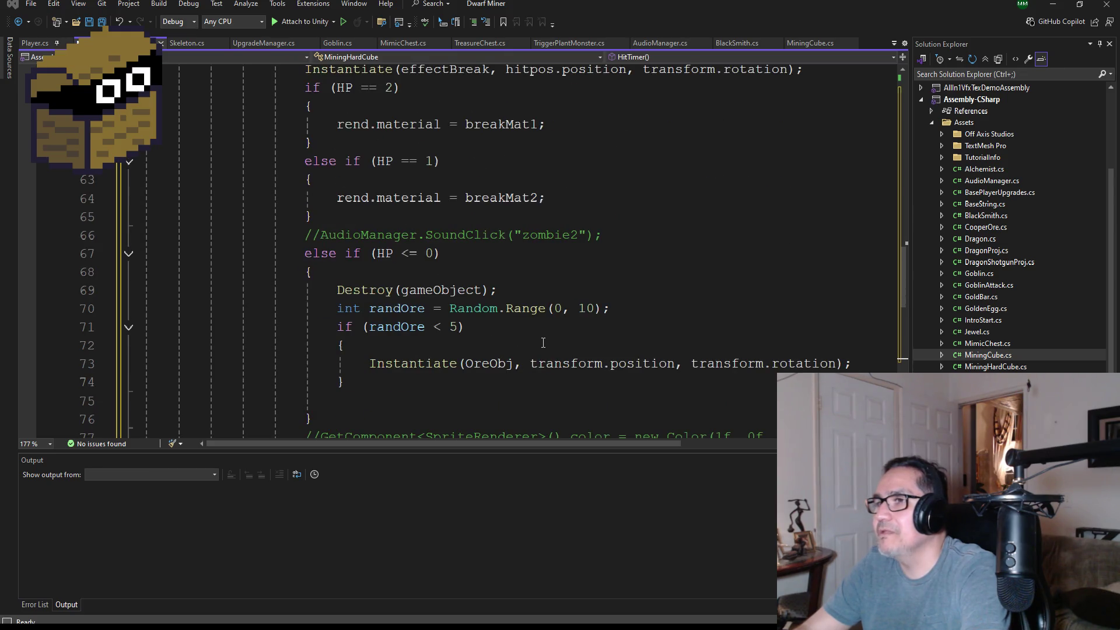
scroll(543, 343, down, 2)
scroll(549, 322, up, 3)
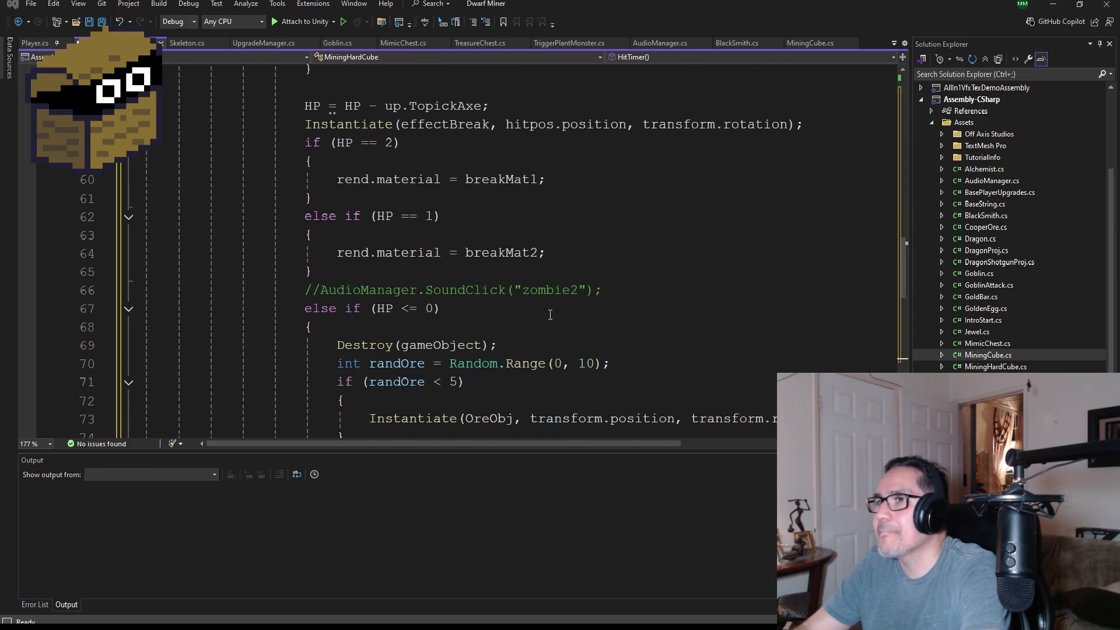
scroll(550, 315, down, 8)
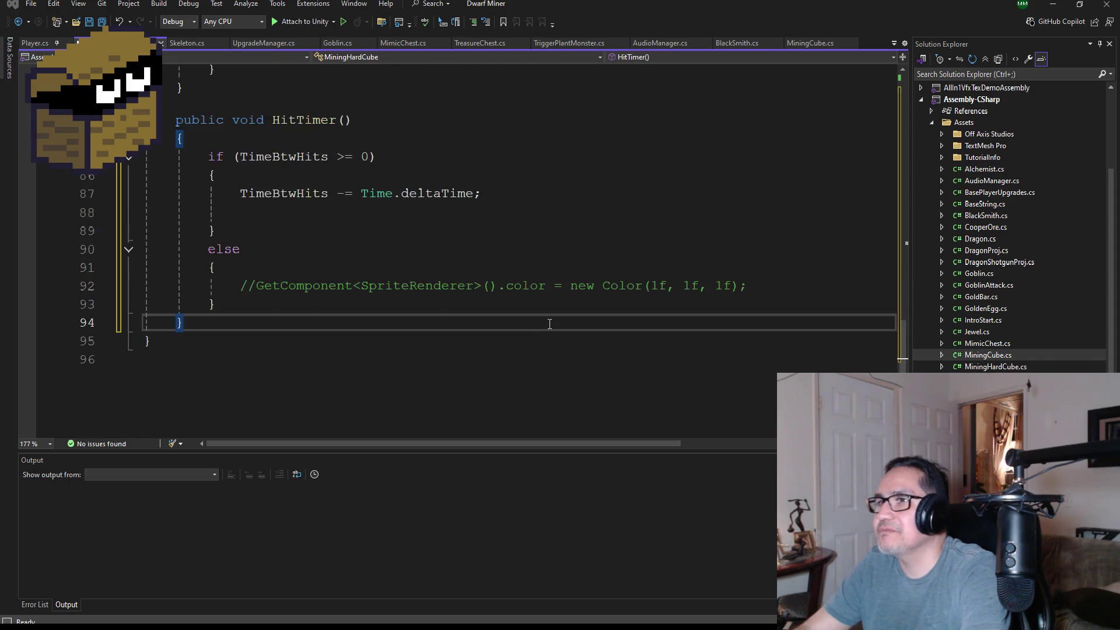
scroll(542, 323, up, 20)
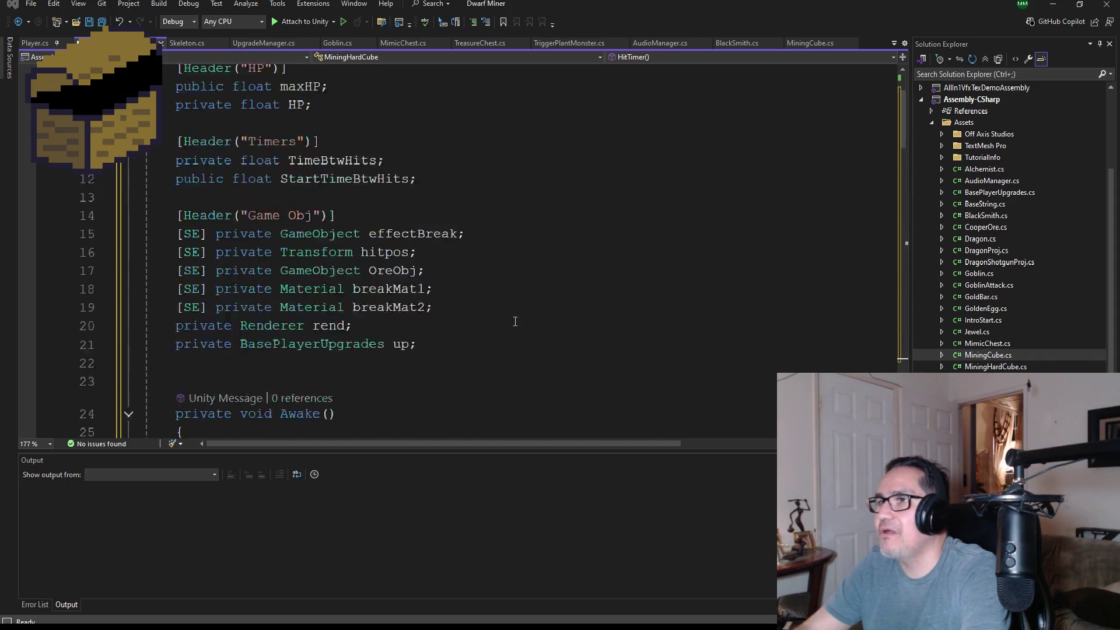
scroll(515, 321, up, 3)
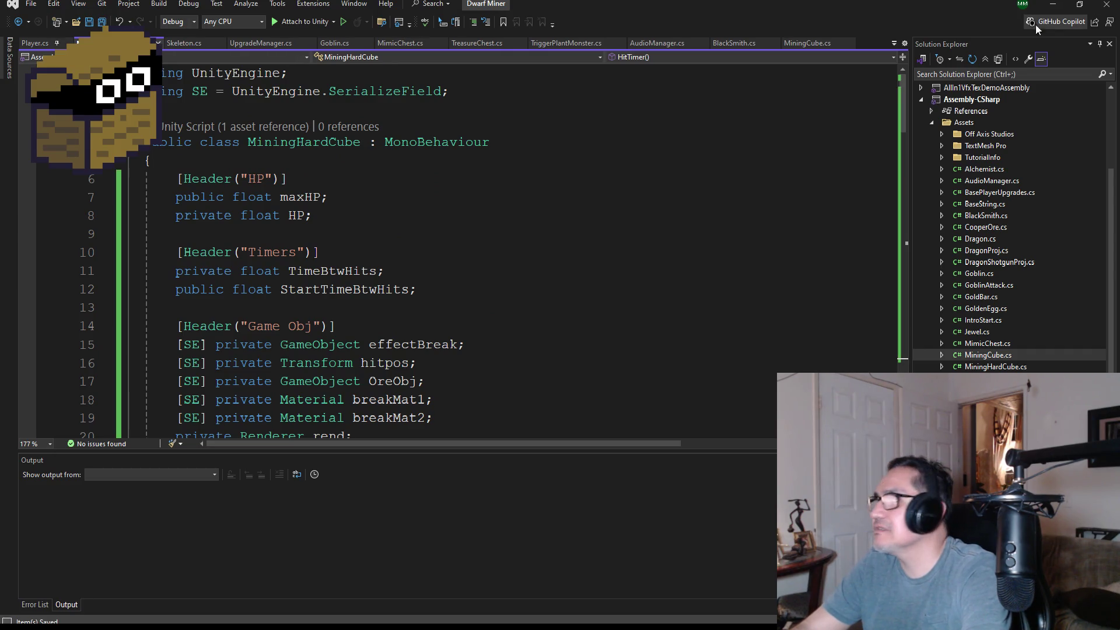
key(alt+Tab)
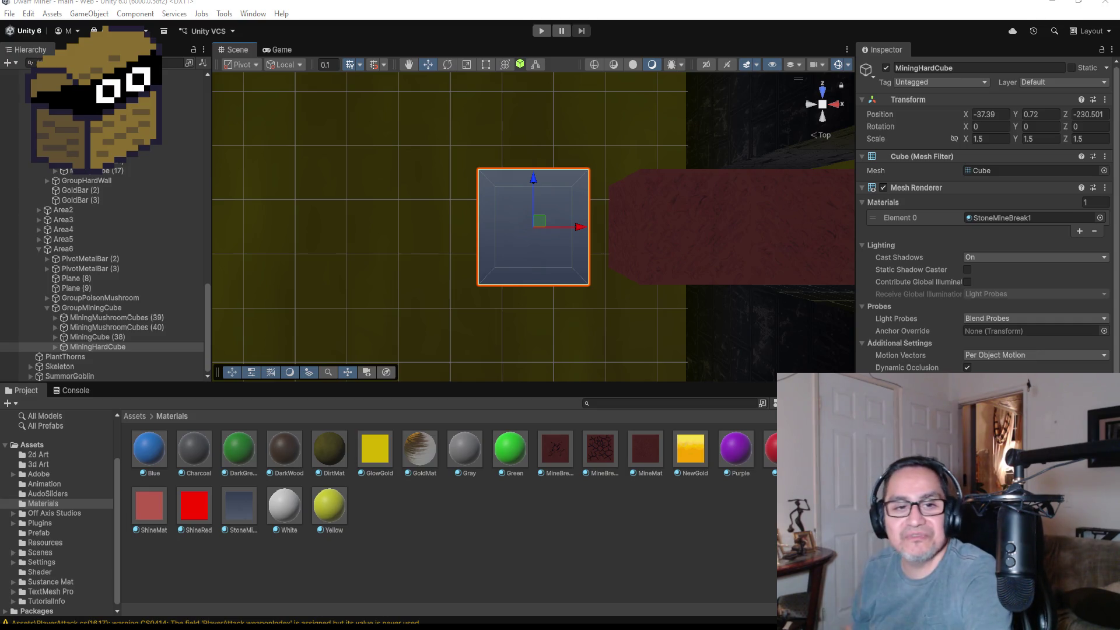
scroll(684, 324, up, 1)
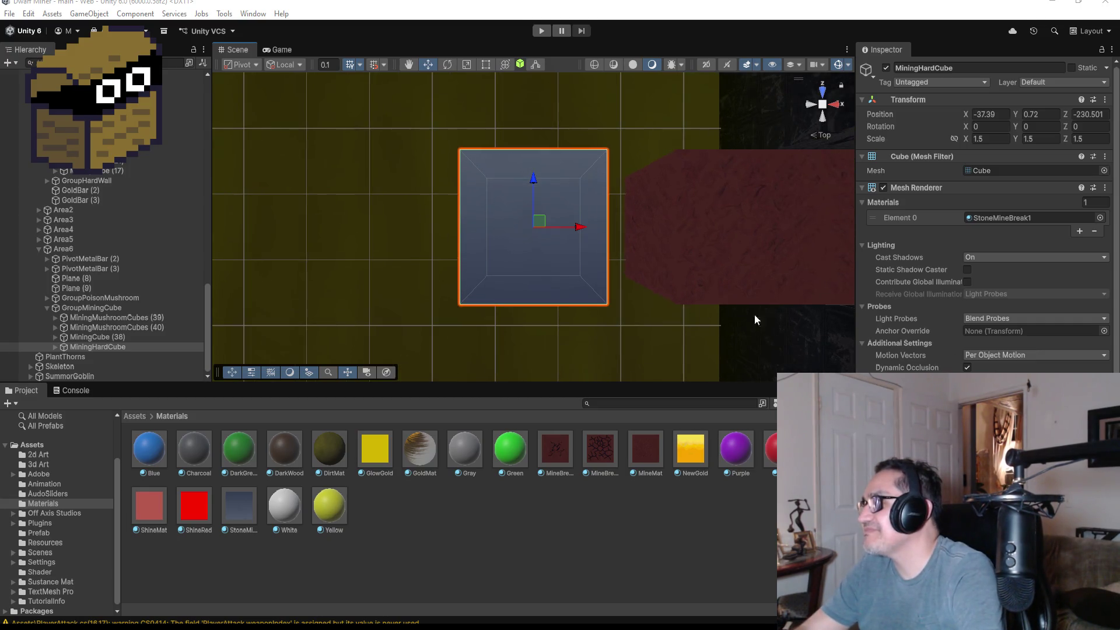
scroll(986, 233, down, 3)
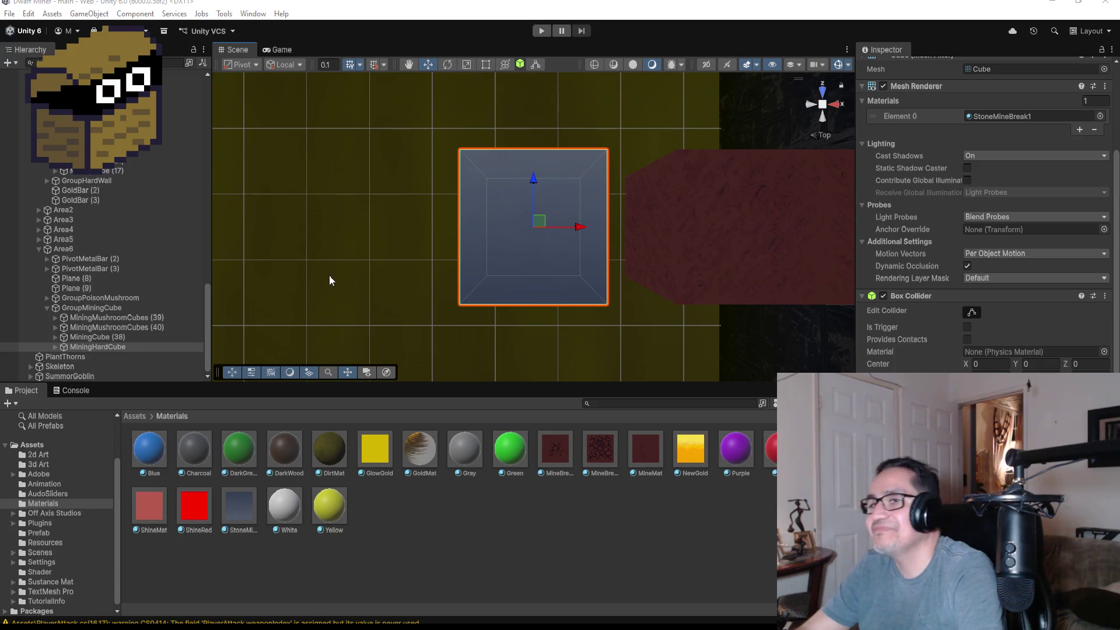
click(118, 338)
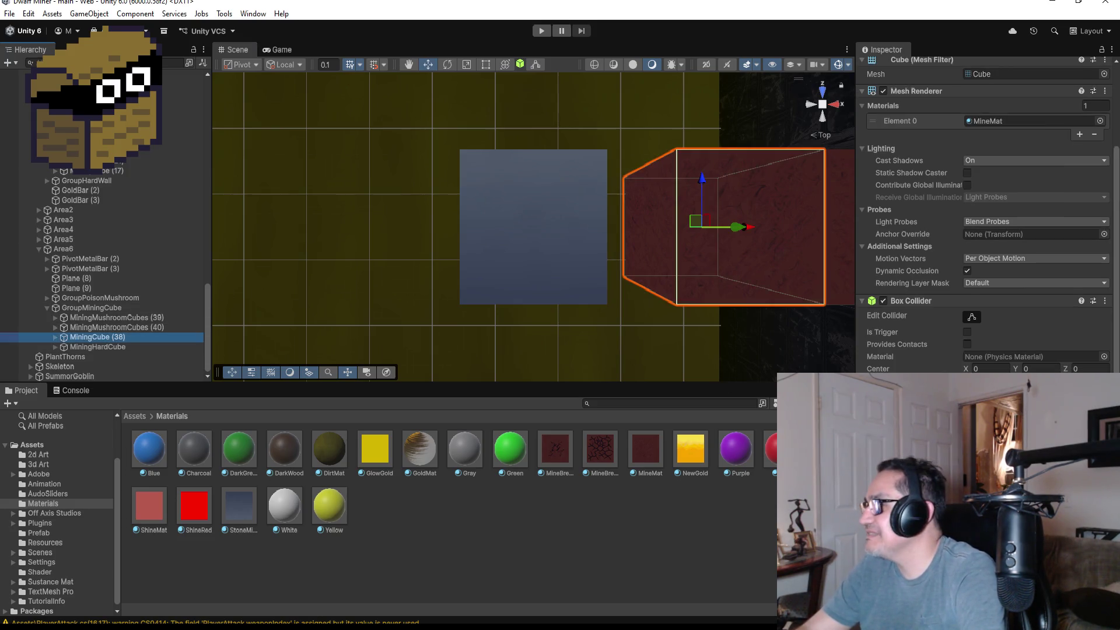
click(115, 346)
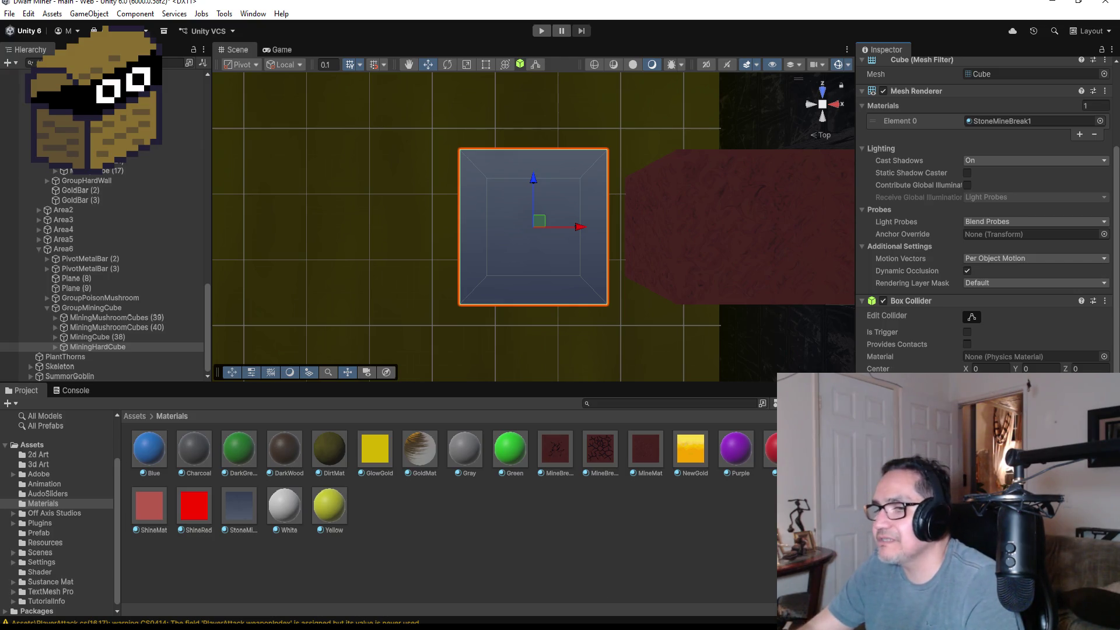
key(alt+Tab)
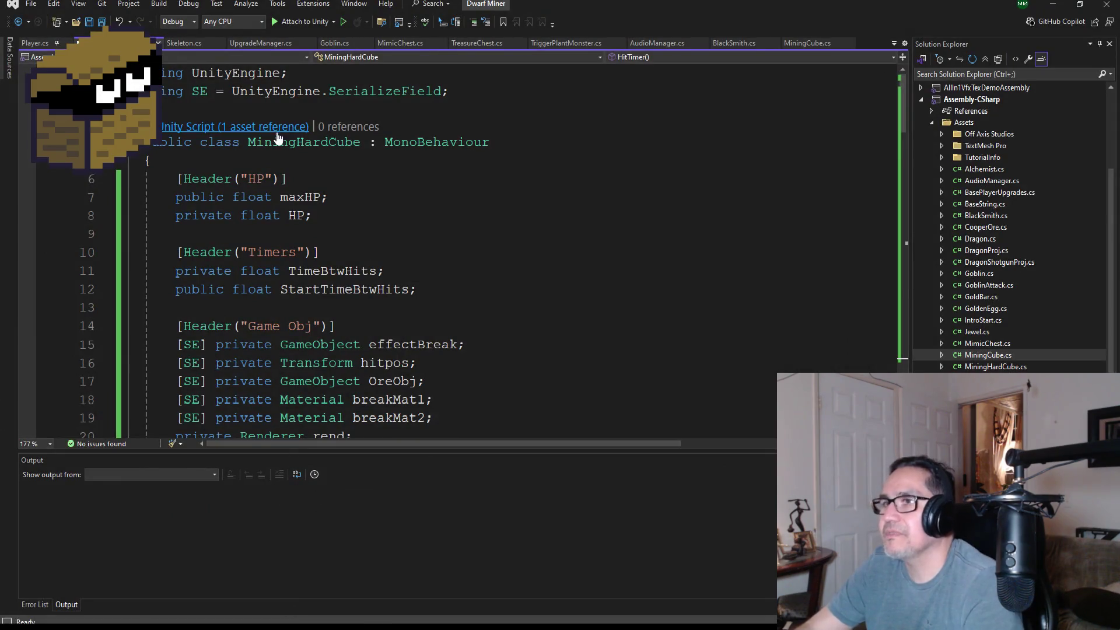
click(1053, 3)
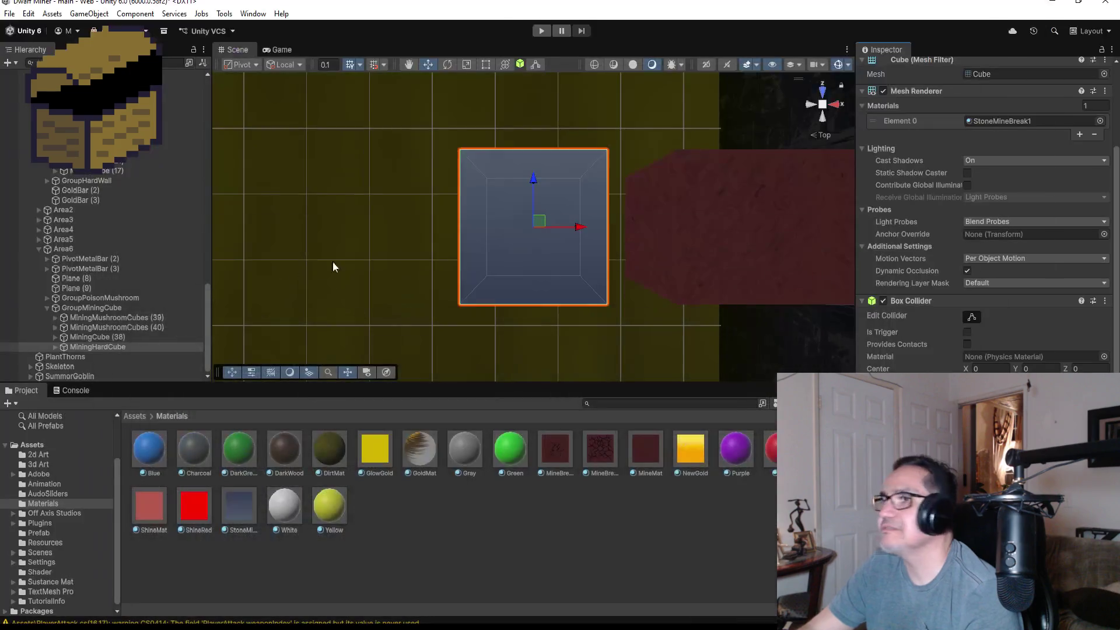
scroll(93, 245, up, 15)
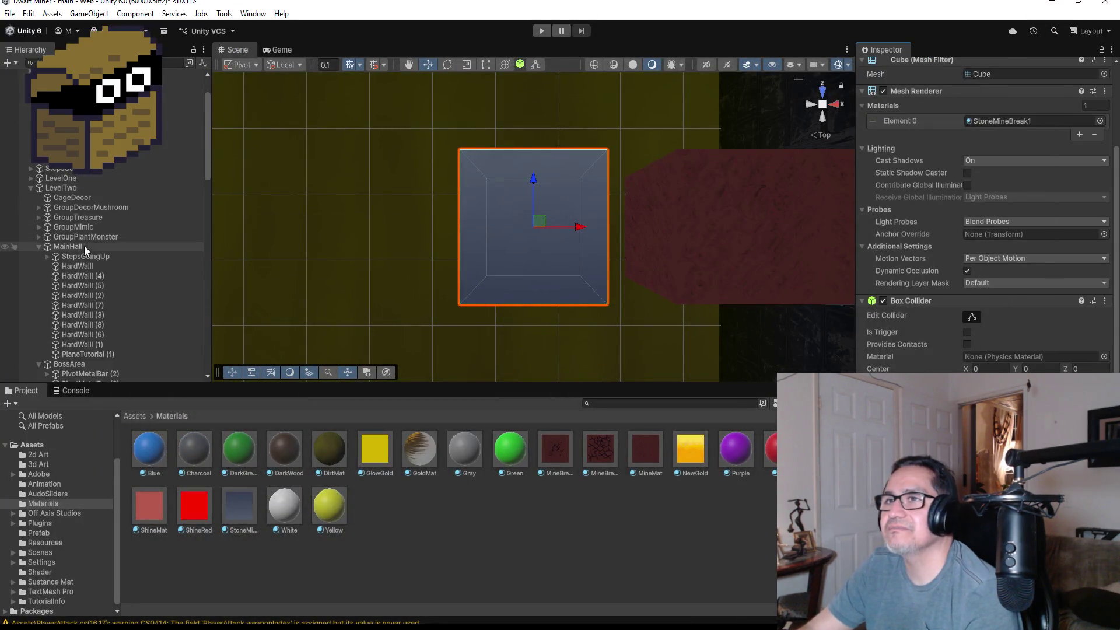
Scroll the Hierarchy up to LevelTwo, then go to the browser's Shenmue search results
scroll(84, 245, up, 3)
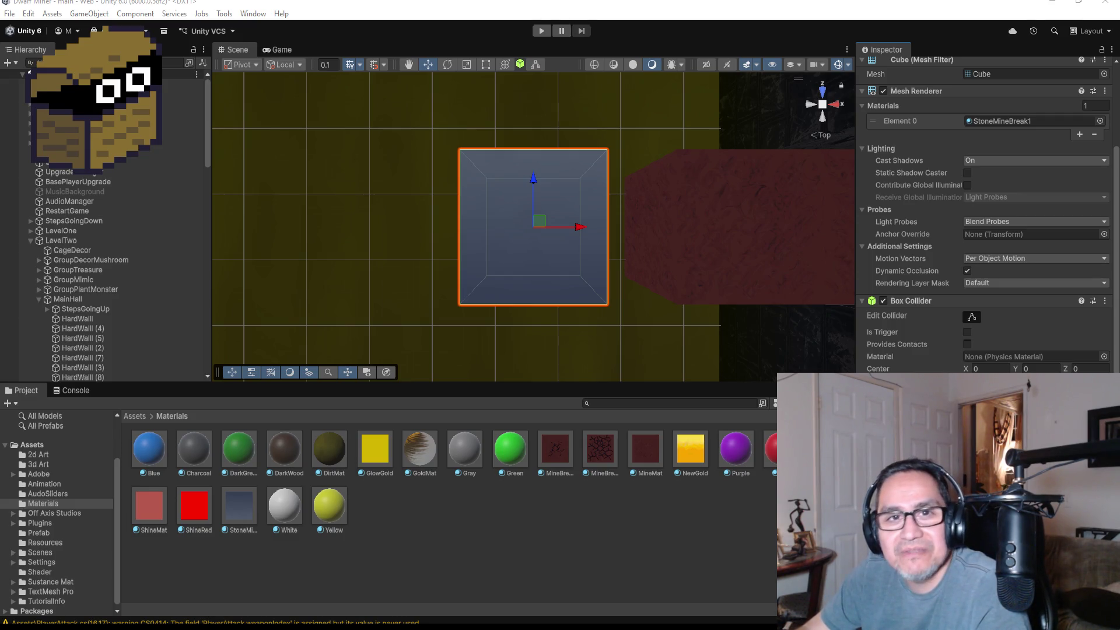
key(alt+Tab)
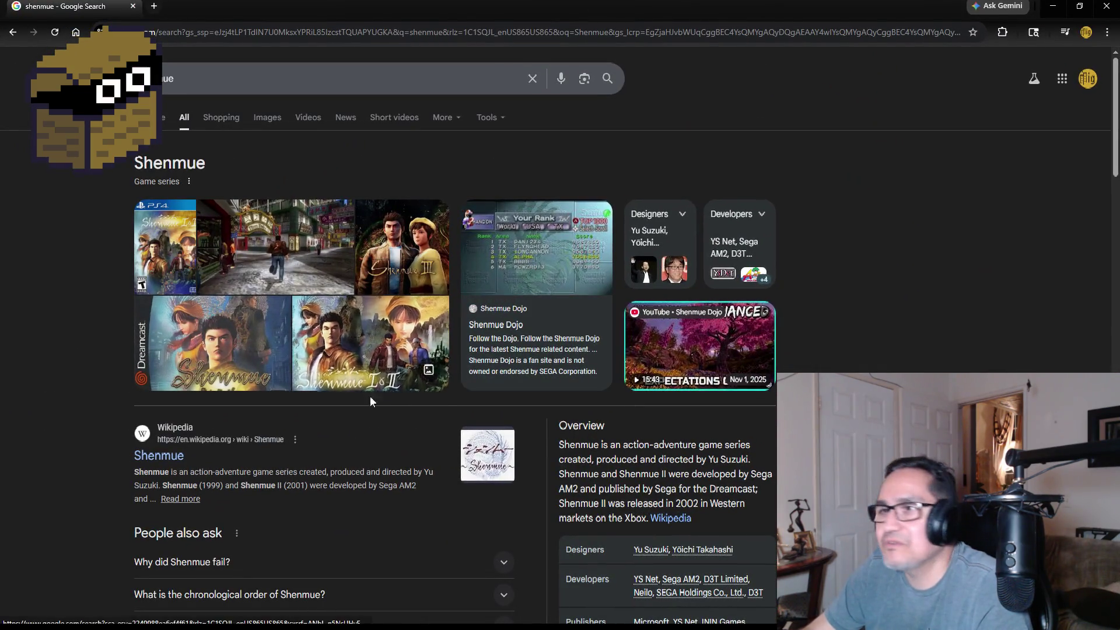
Browse Shenmue image results, previewing the Medium and DualShockers screenshots before closing the preview
click(237, 350)
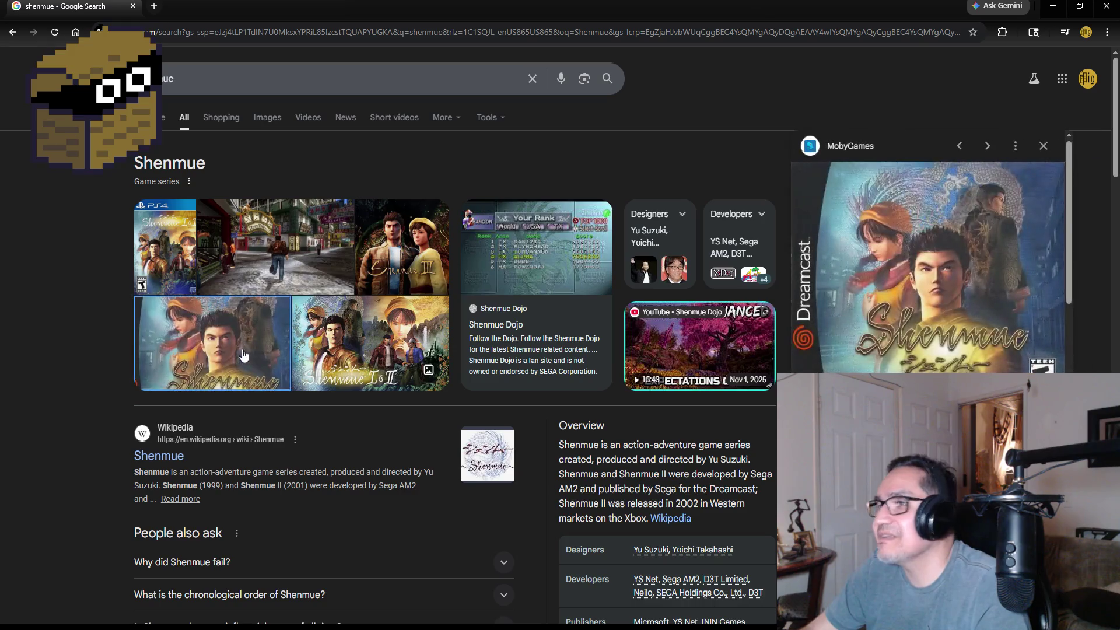
click(266, 116)
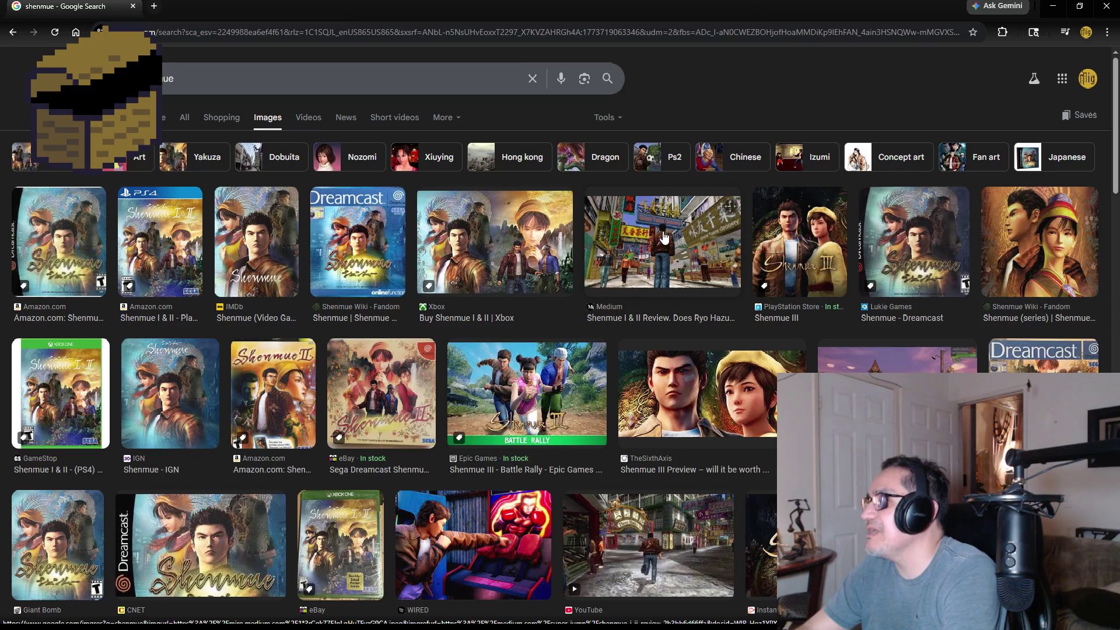
click(665, 235)
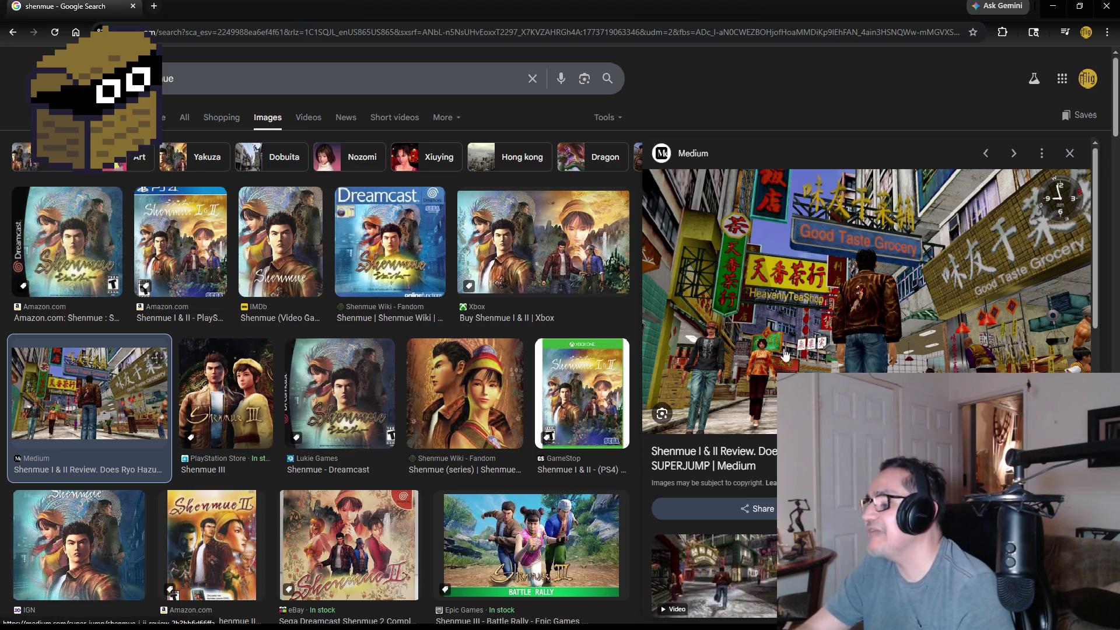
scroll(672, 355, down, 3)
scroll(672, 356, down, 1)
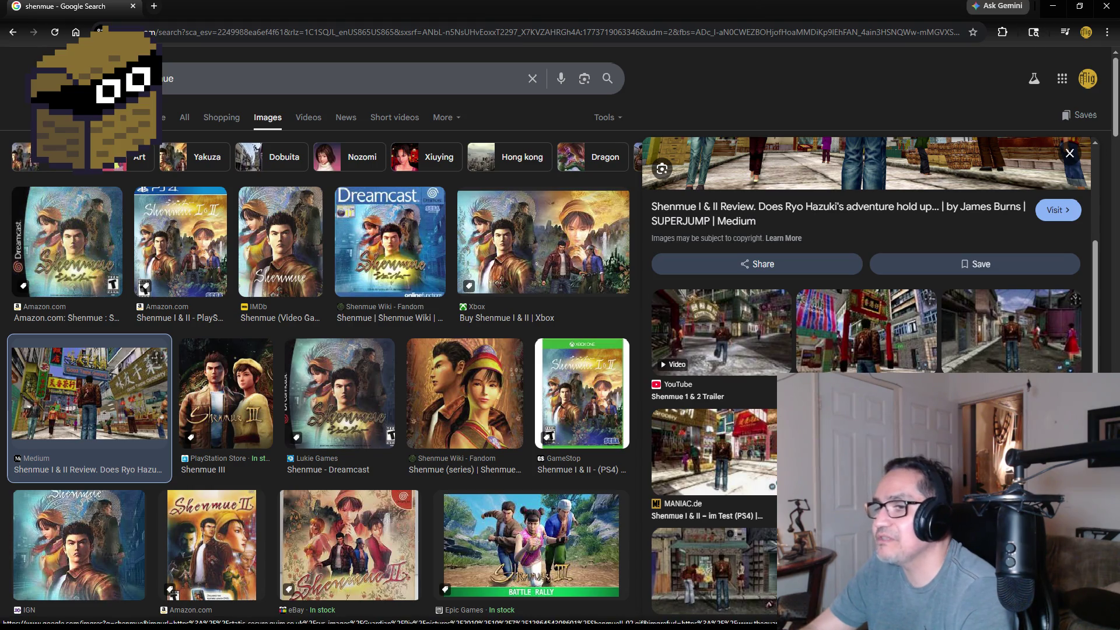
scroll(766, 527, down, 1)
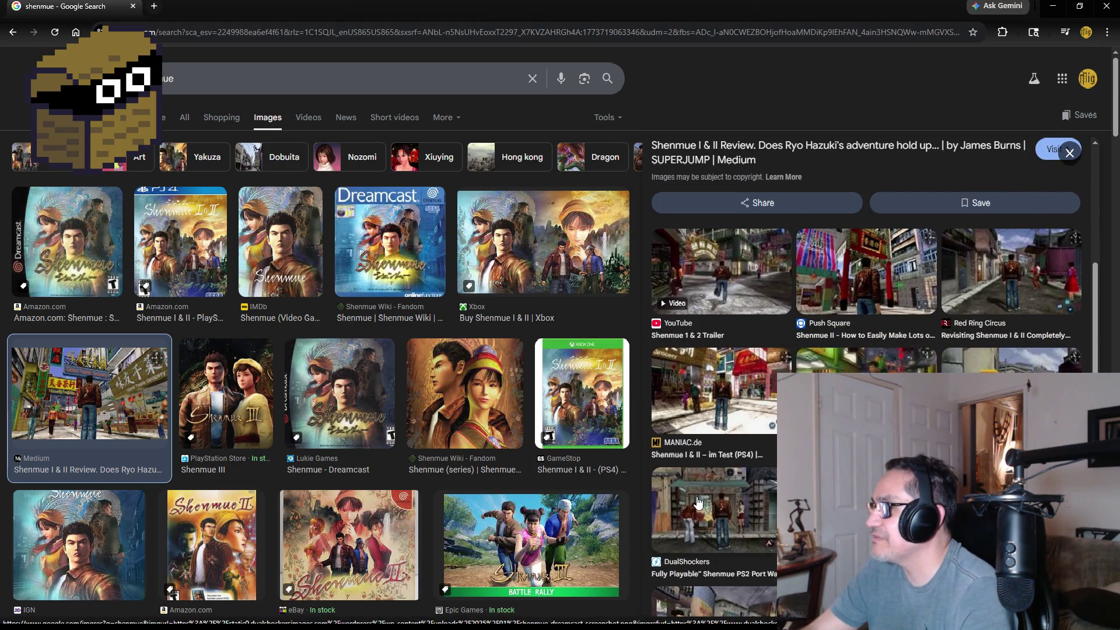
click(698, 503)
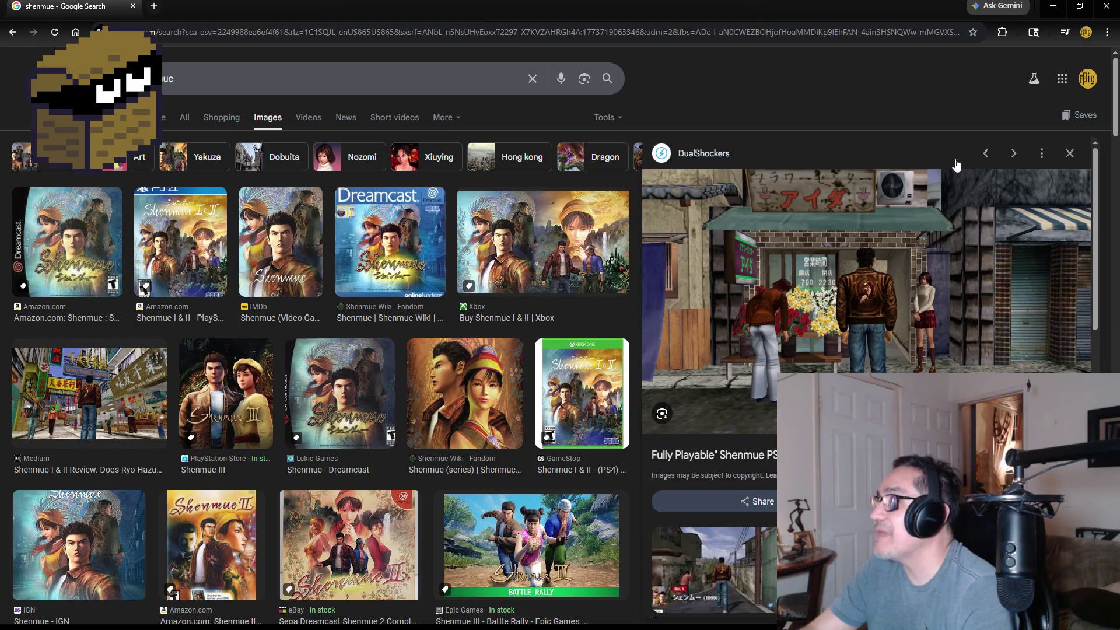
click(1072, 154)
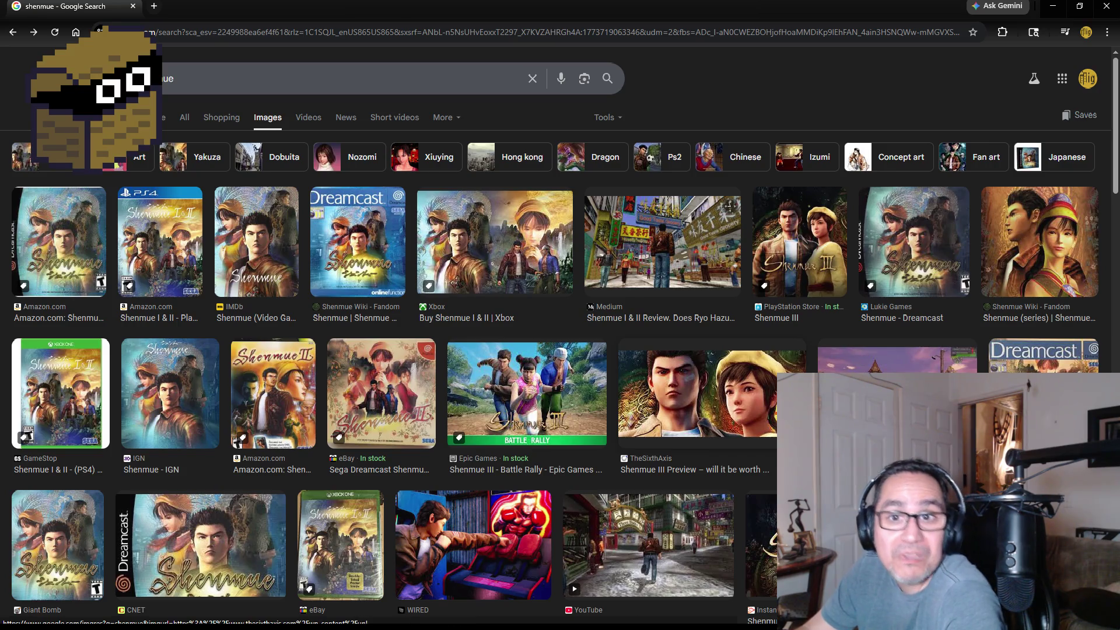
Preview the Medium and Dreamcast Junkyard screenshots, then open WIRED's Shenmue III image
click(646, 267)
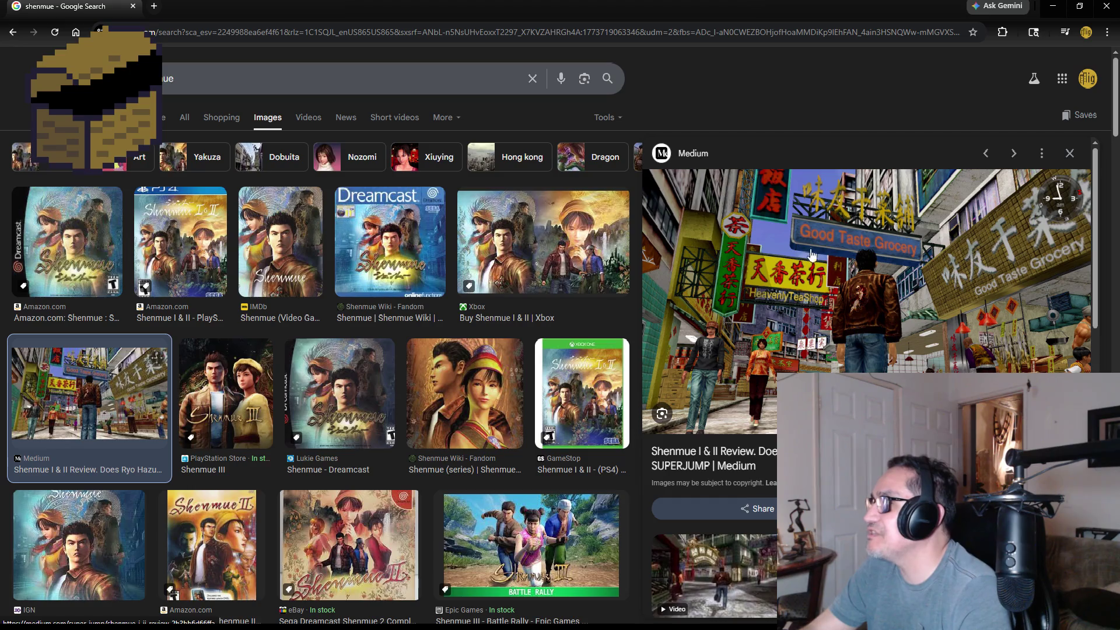
scroll(870, 409, down, 1)
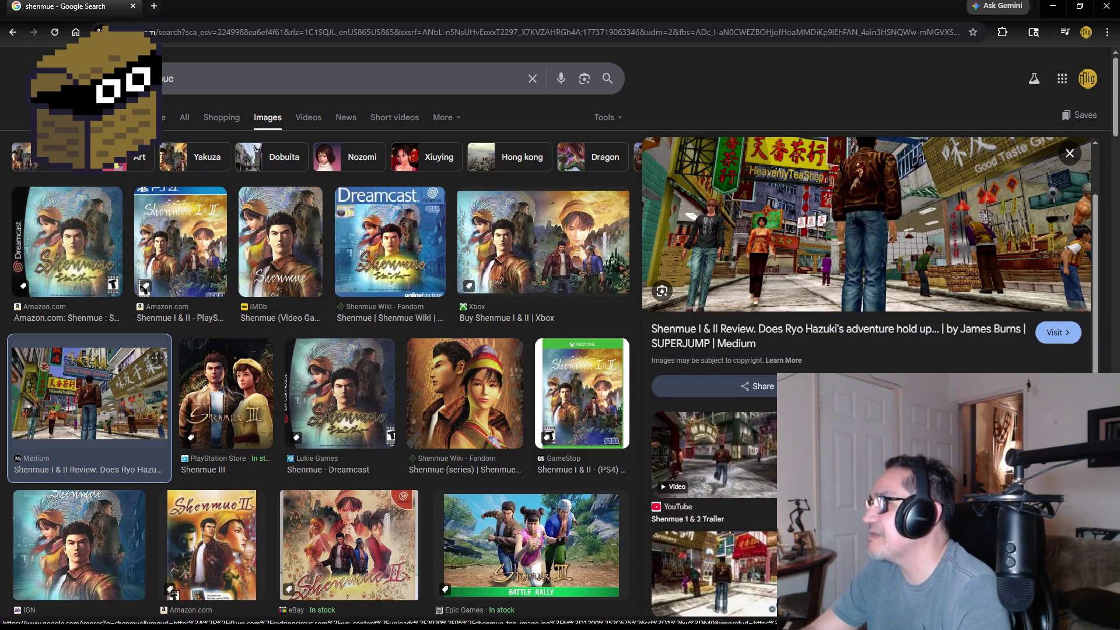
scroll(870, 408, down, 3)
scroll(866, 379, down, 3)
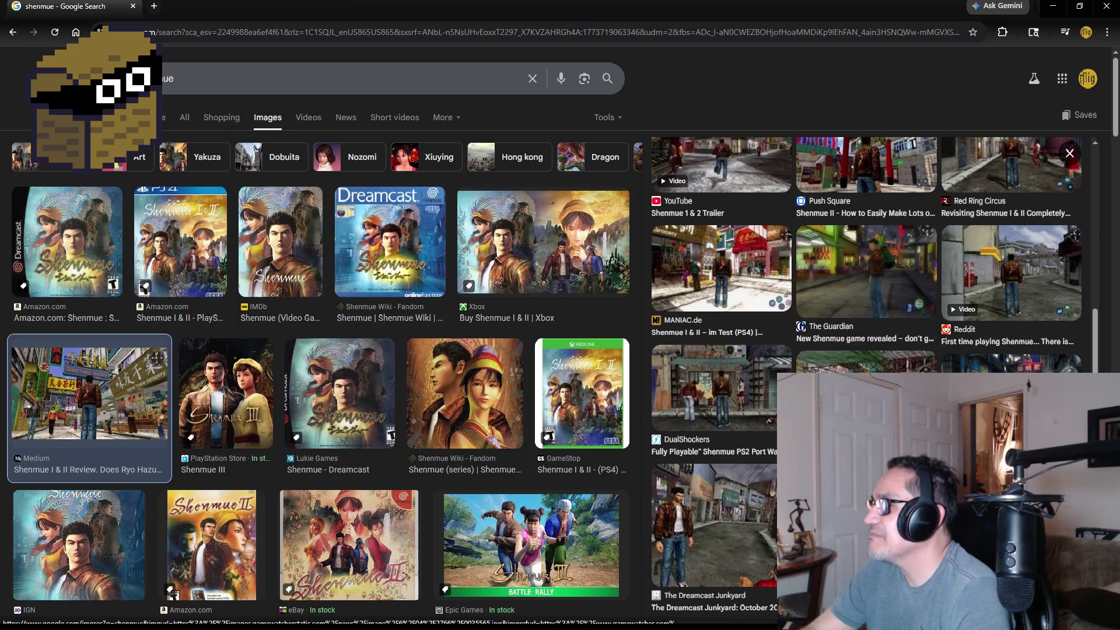
scroll(720, 435, down, 2)
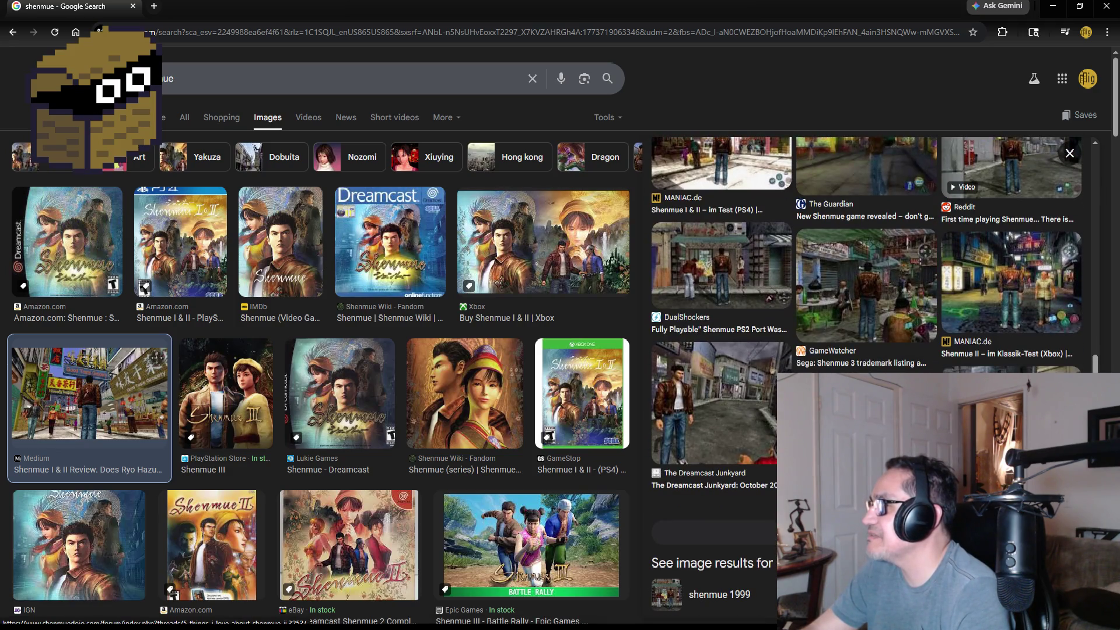
click(741, 399)
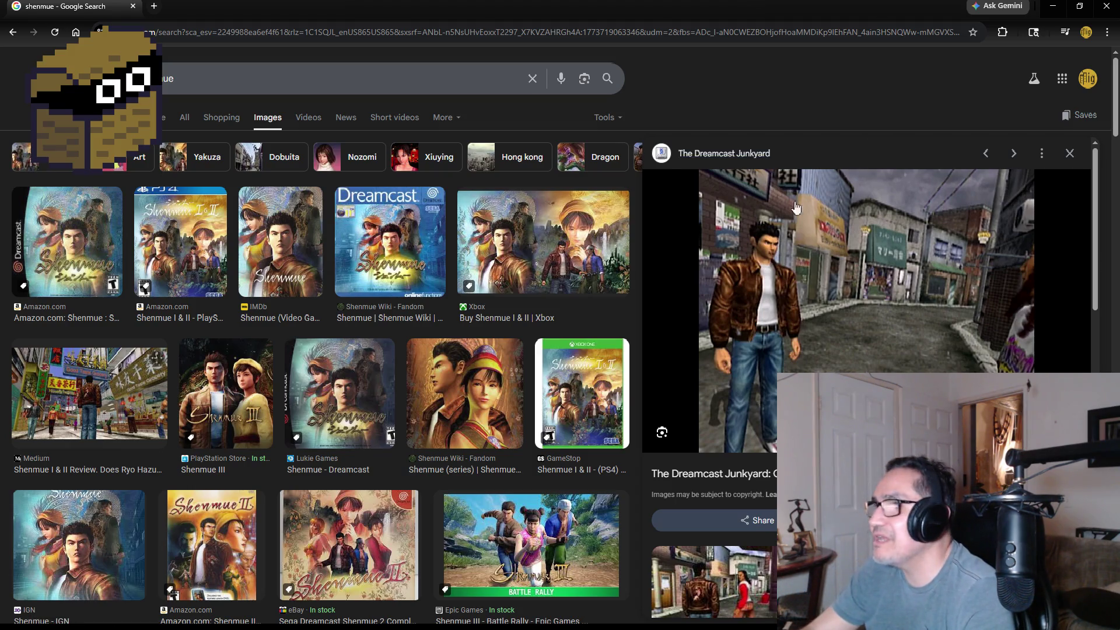
click(1071, 156)
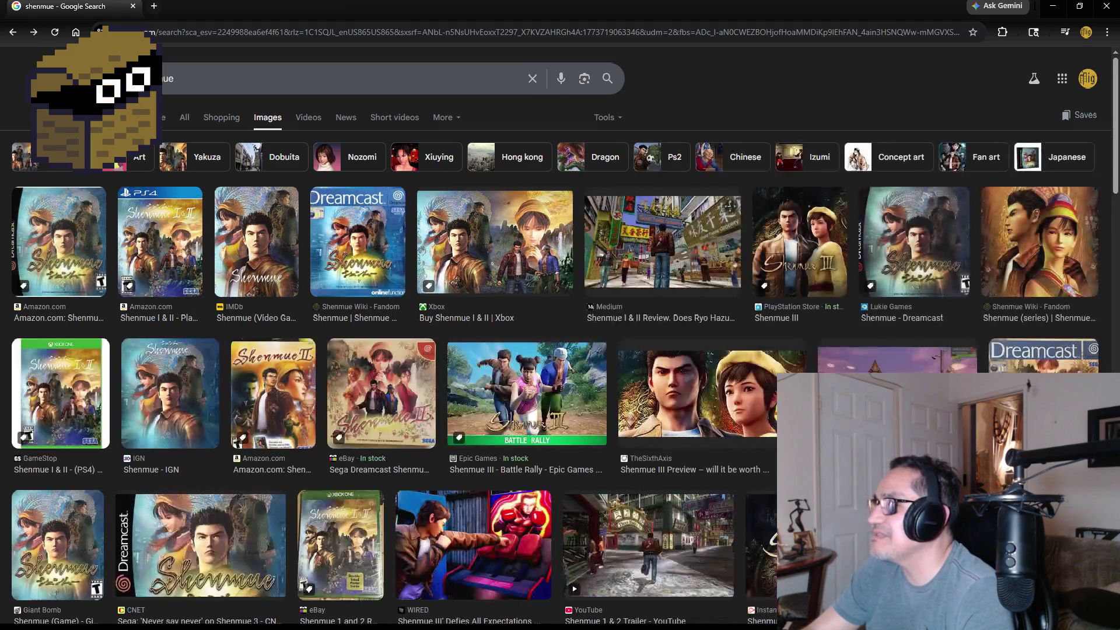
scroll(548, 460, down, 3)
click(497, 433)
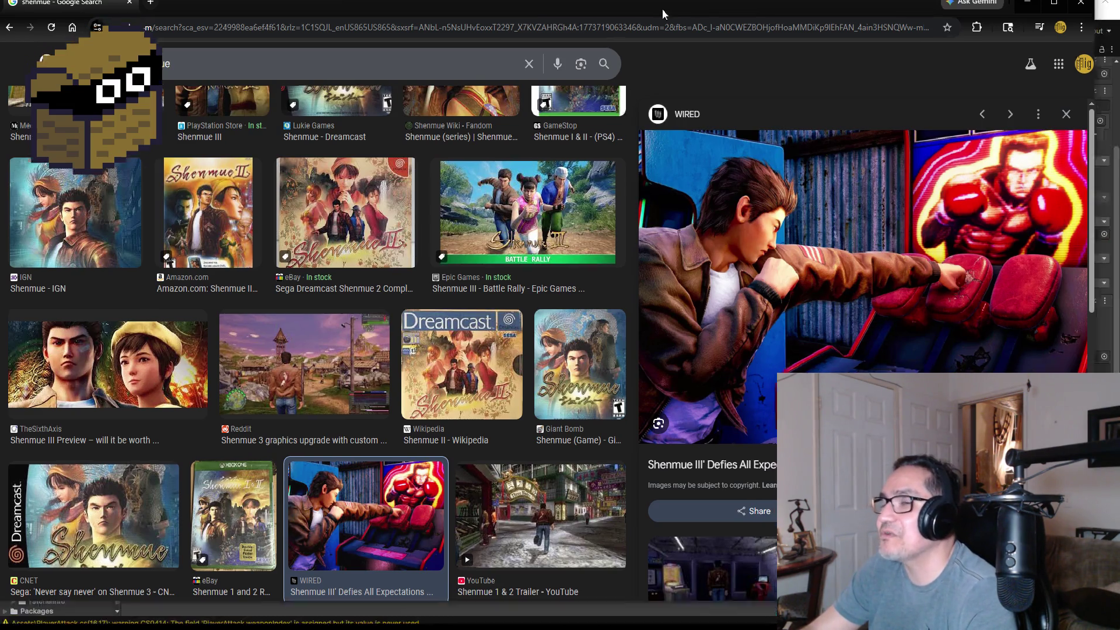
Move the Shenmue image-results browser aside, scroll its preview, then close it to reveal Unity
drag(663, 9, 257, 18)
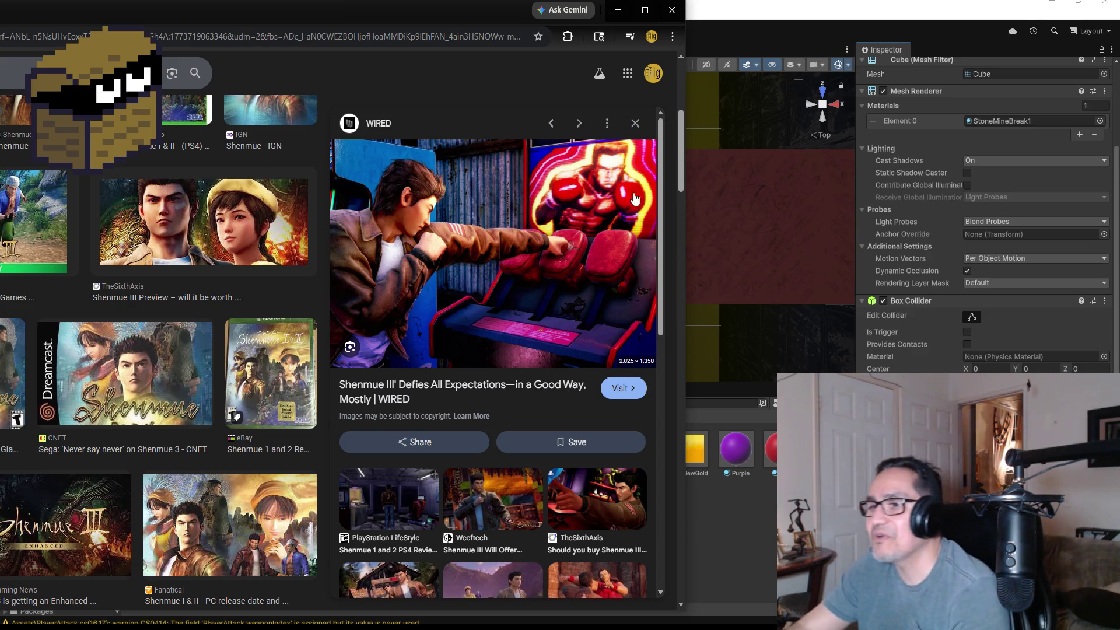
scroll(513, 512, down, 3)
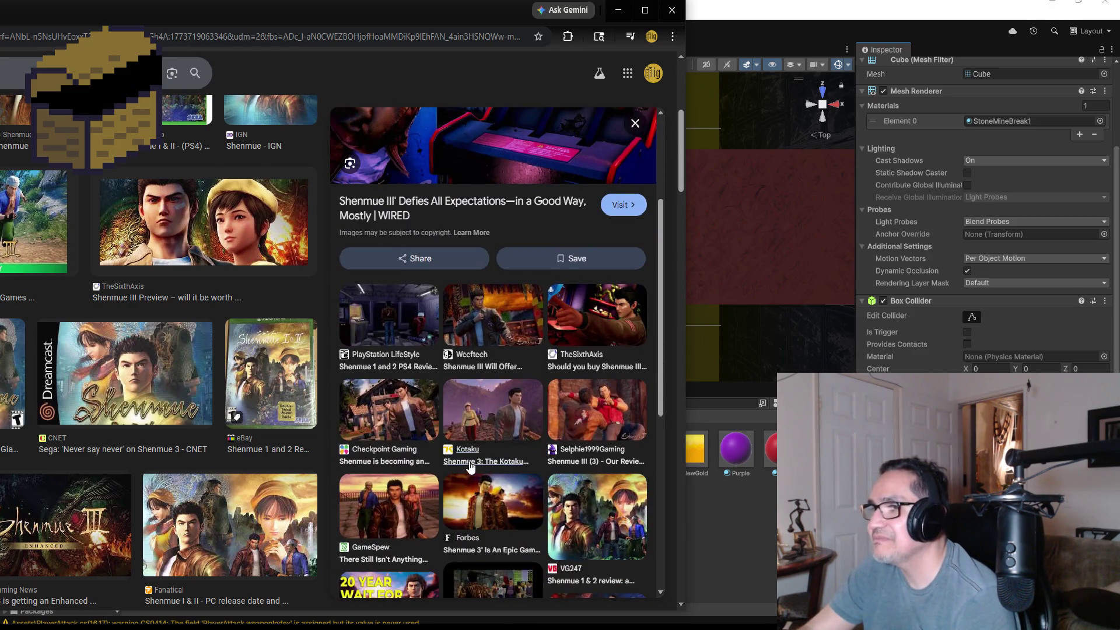
scroll(499, 463, down, 2)
scroll(498, 463, down, 2)
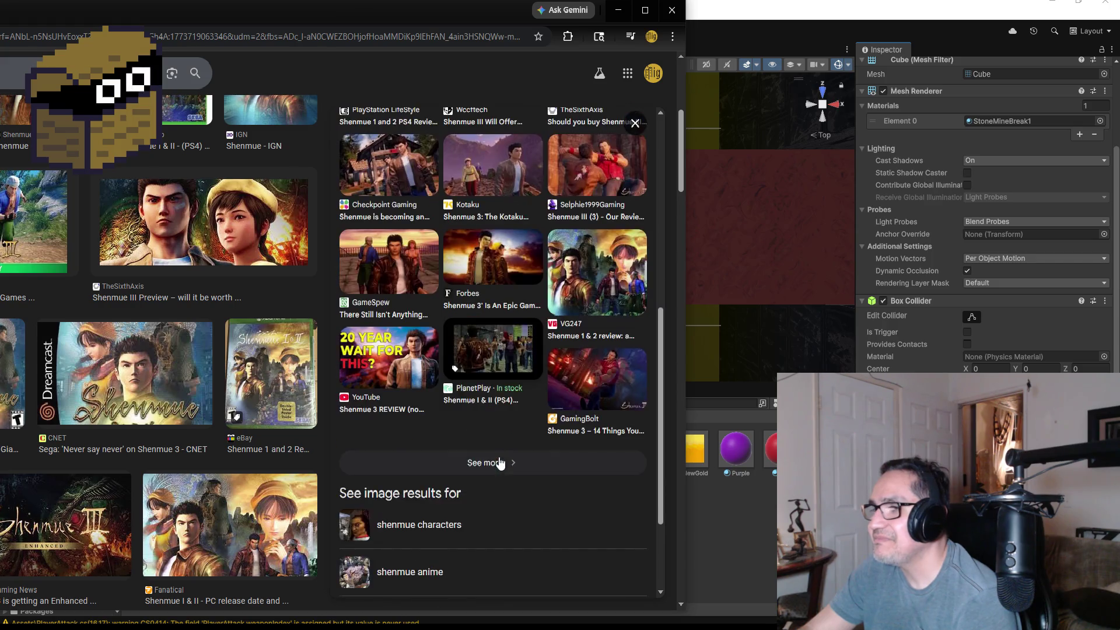
scroll(475, 408, up, 3)
scroll(473, 402, up, 4)
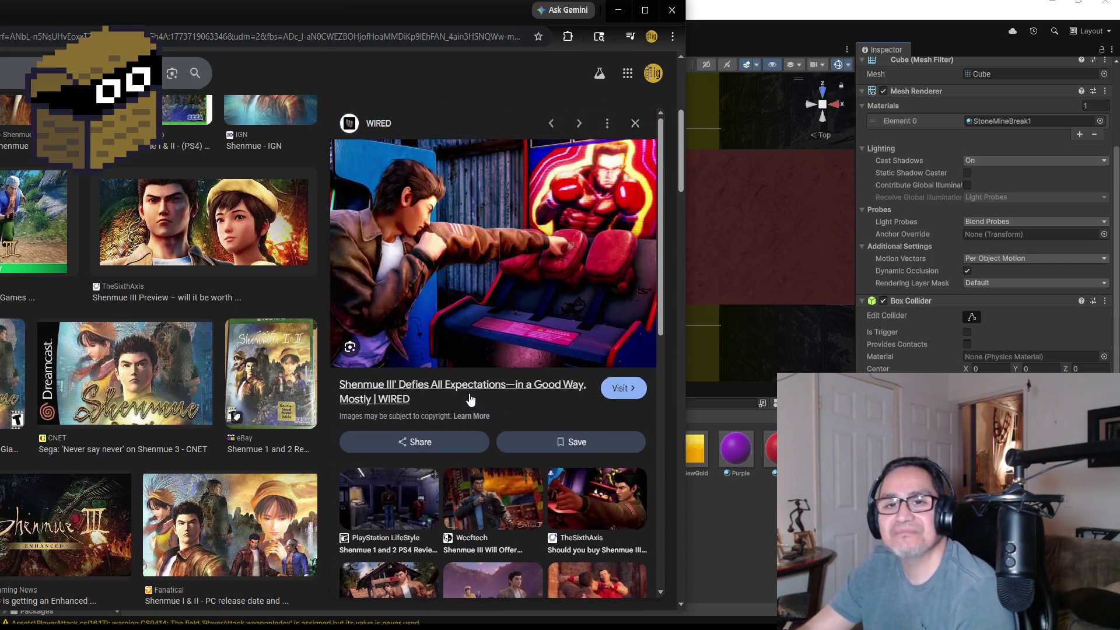
drag(391, 19, 422, 55)
click(700, 45)
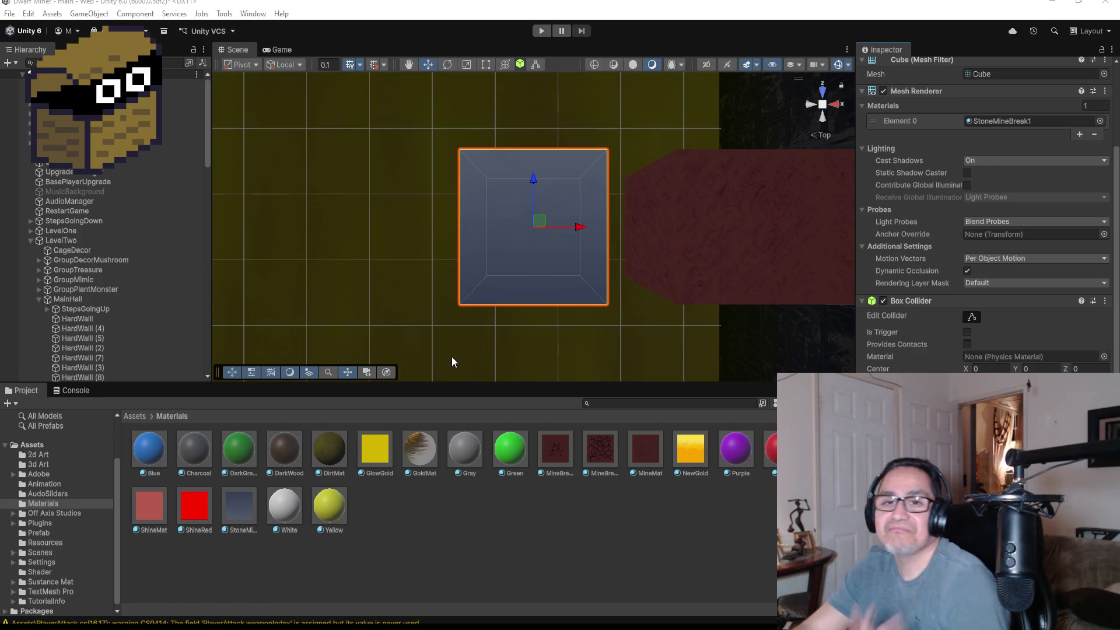
mouse_move(514, 353)
mouse_down()
mouse_move(638, 341)
mouse_move(634, 38)
mouse_up()
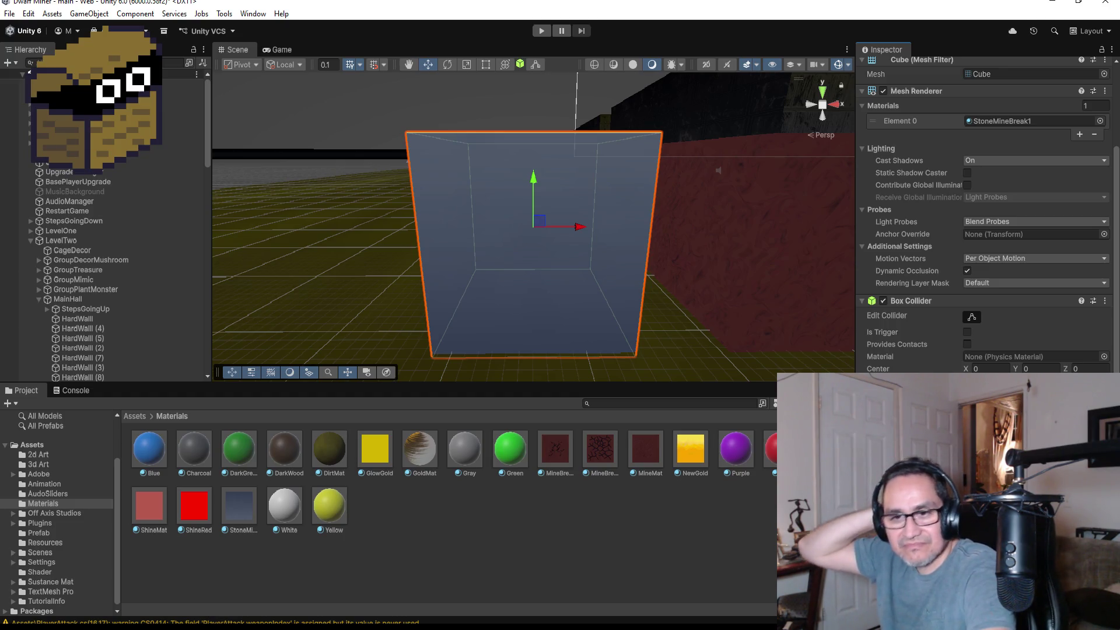
click(88, 103)
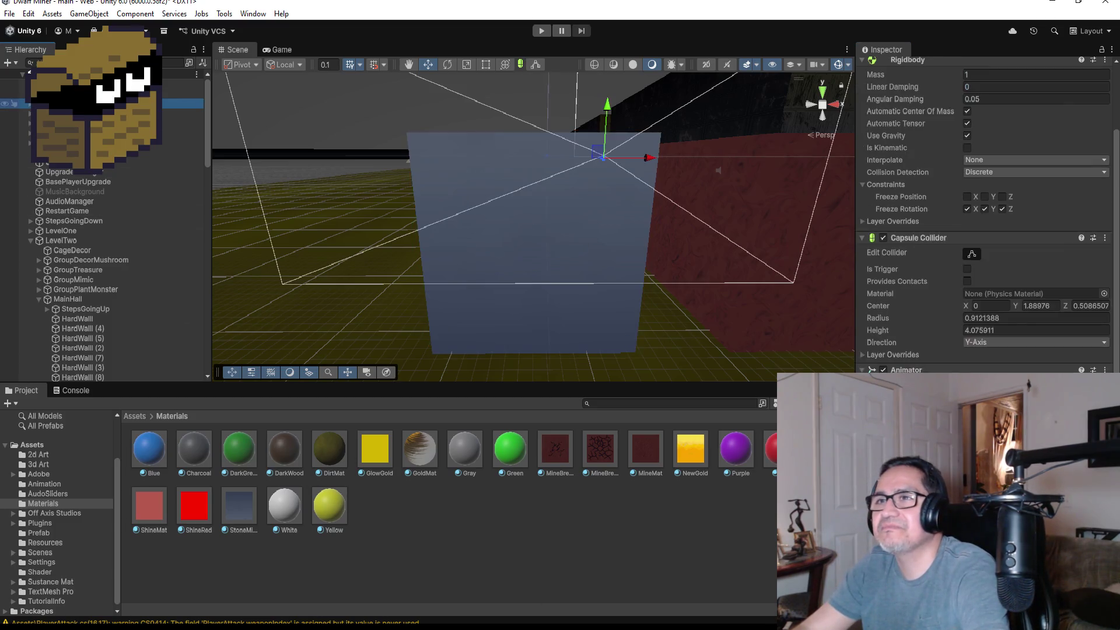
scroll(967, 275, down, 5)
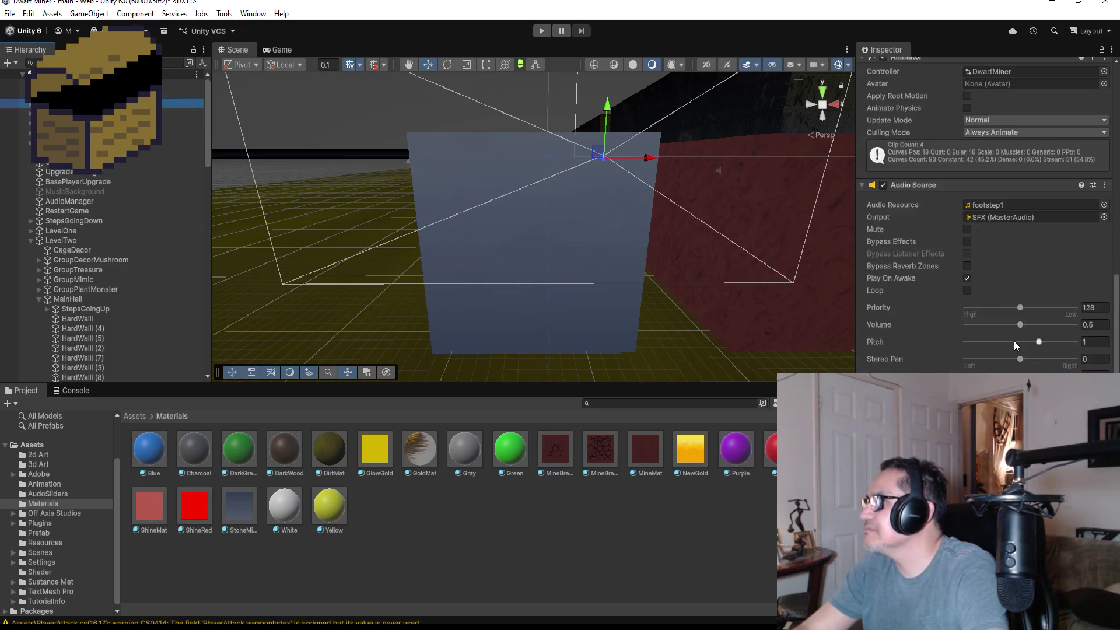
scroll(1014, 340, up, 1)
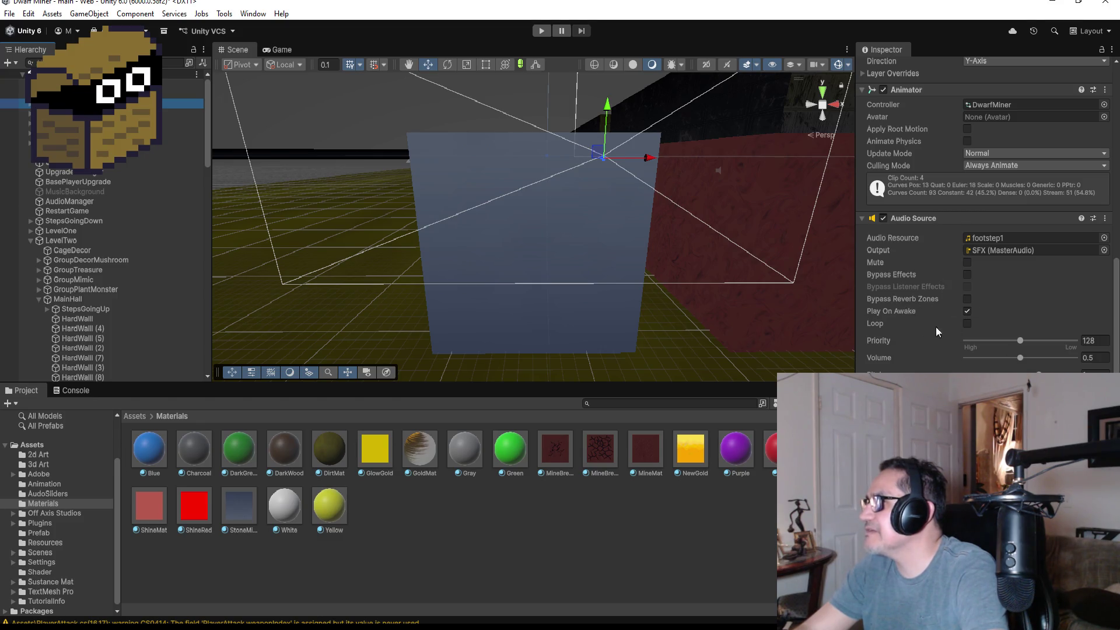
scroll(978, 321, down, 4)
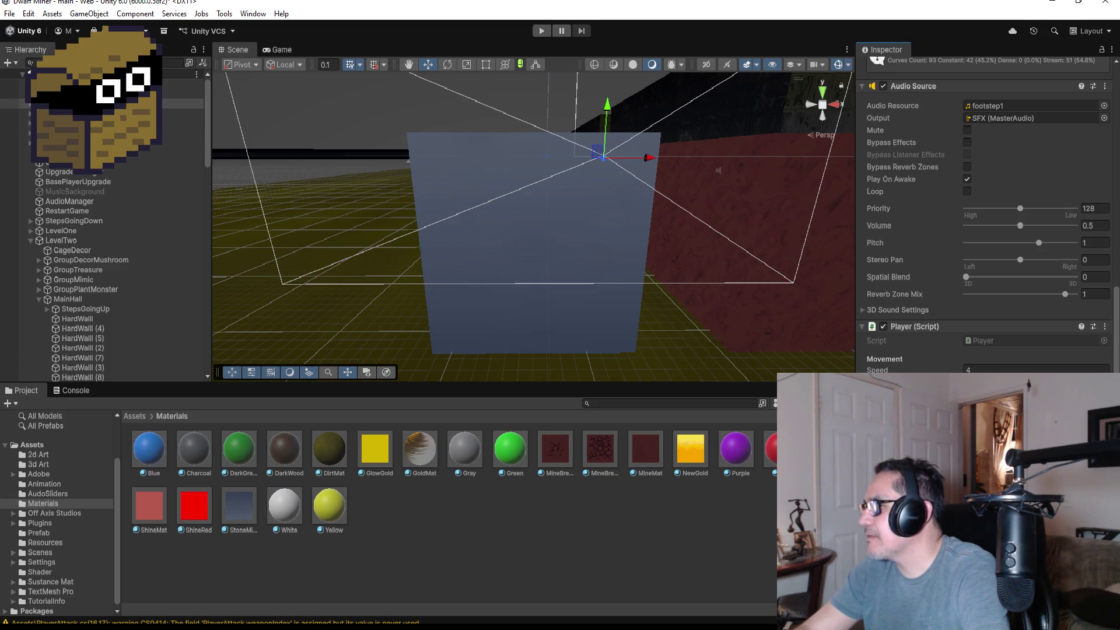
scroll(992, 213, down, 5)
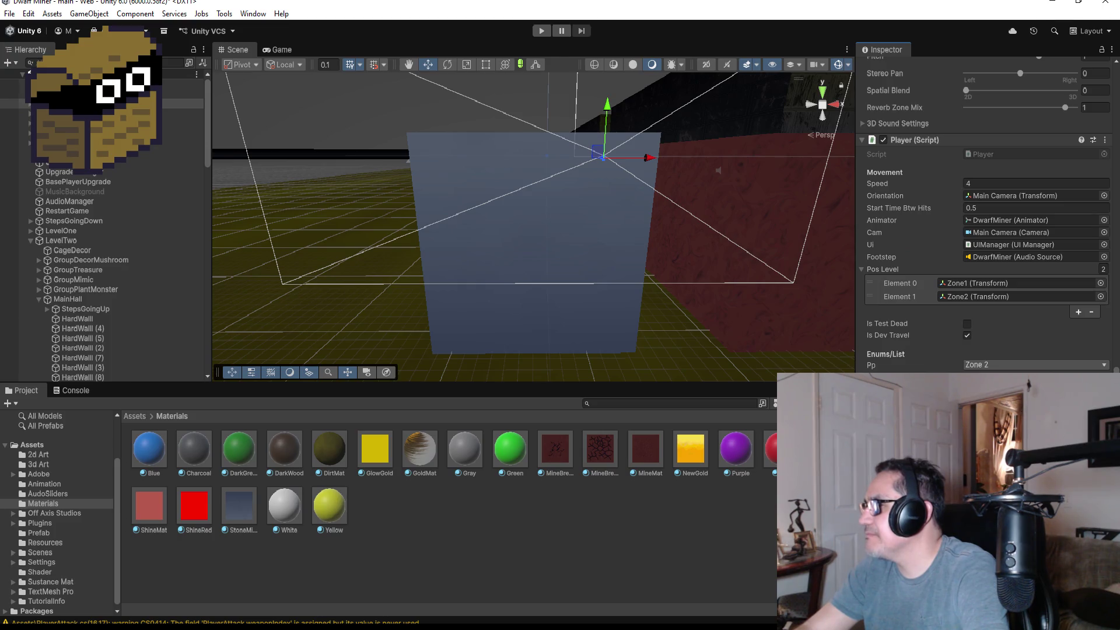
scroll(986, 216, up, 5)
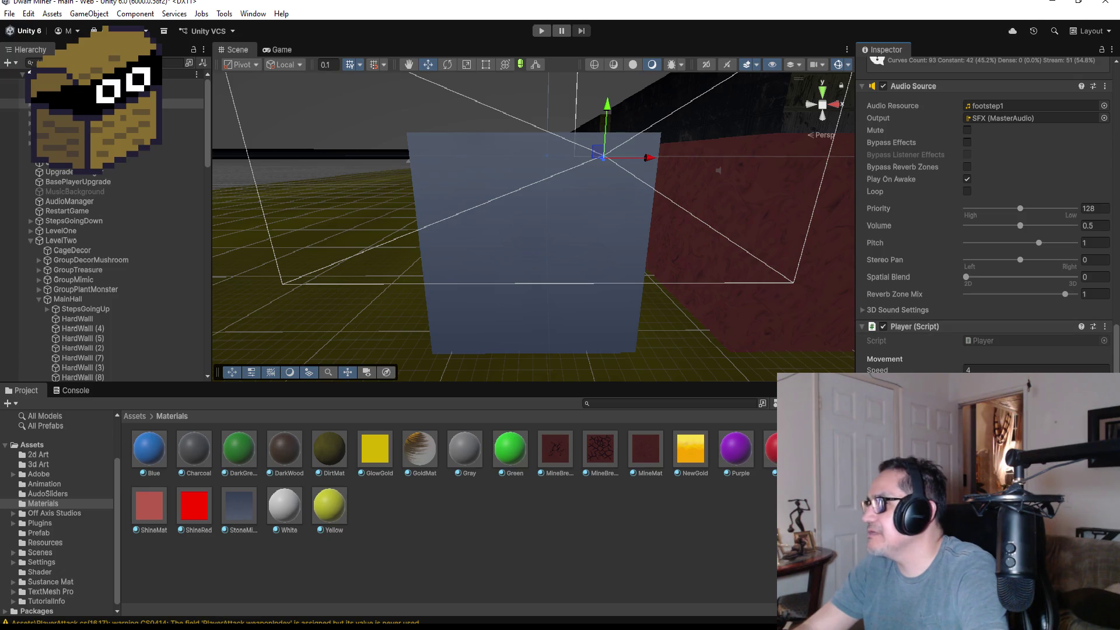
scroll(986, 214, down, 1)
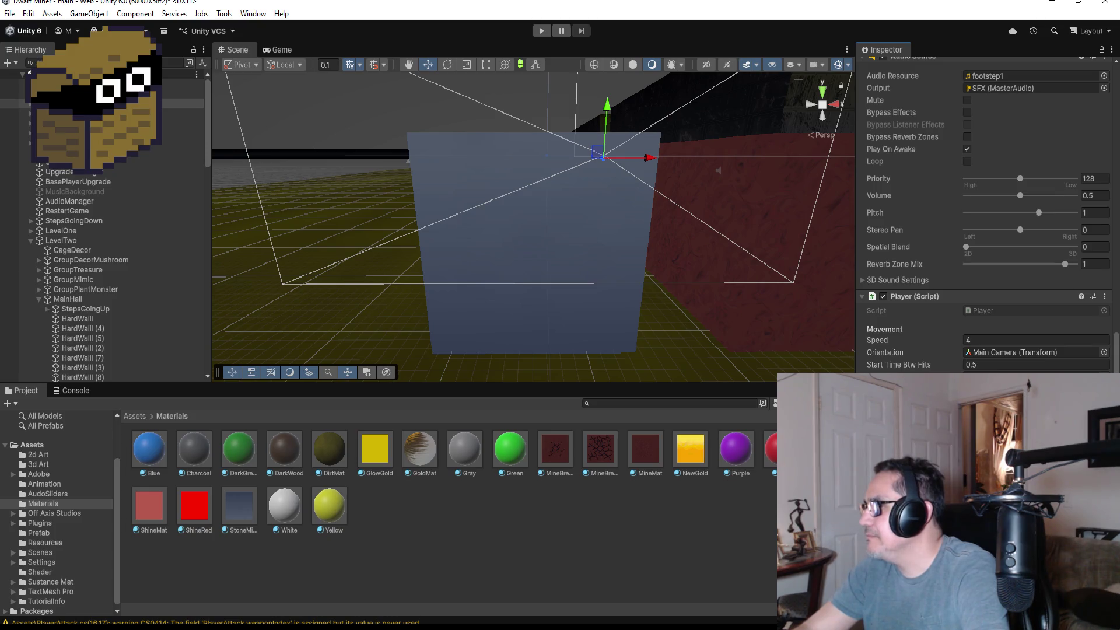
scroll(986, 216, up, 1)
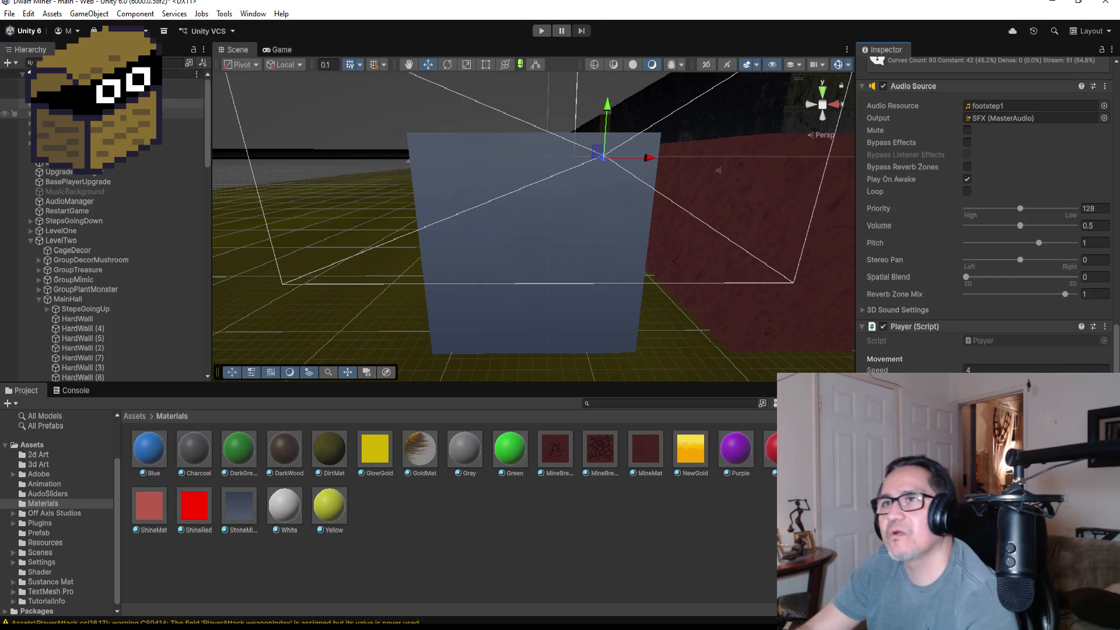
click(87, 113)
click(88, 123)
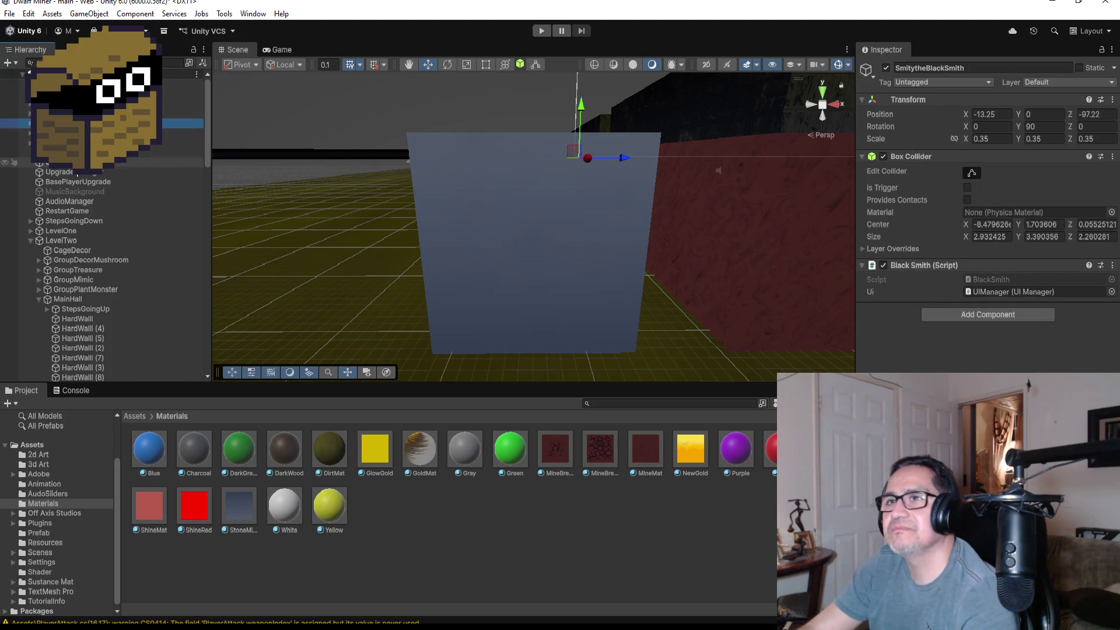
Tick Is Upgrade 1 on UpgradeManager's BasePlayerUpgrade, then select the blue hard mining cube
click(82, 172)
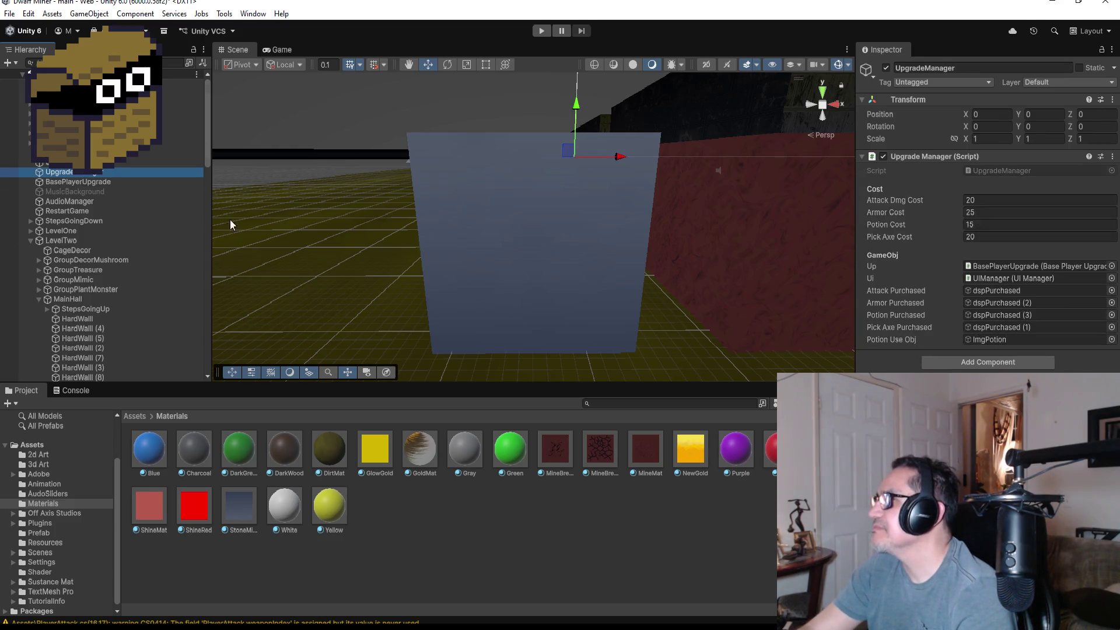
click(80, 183)
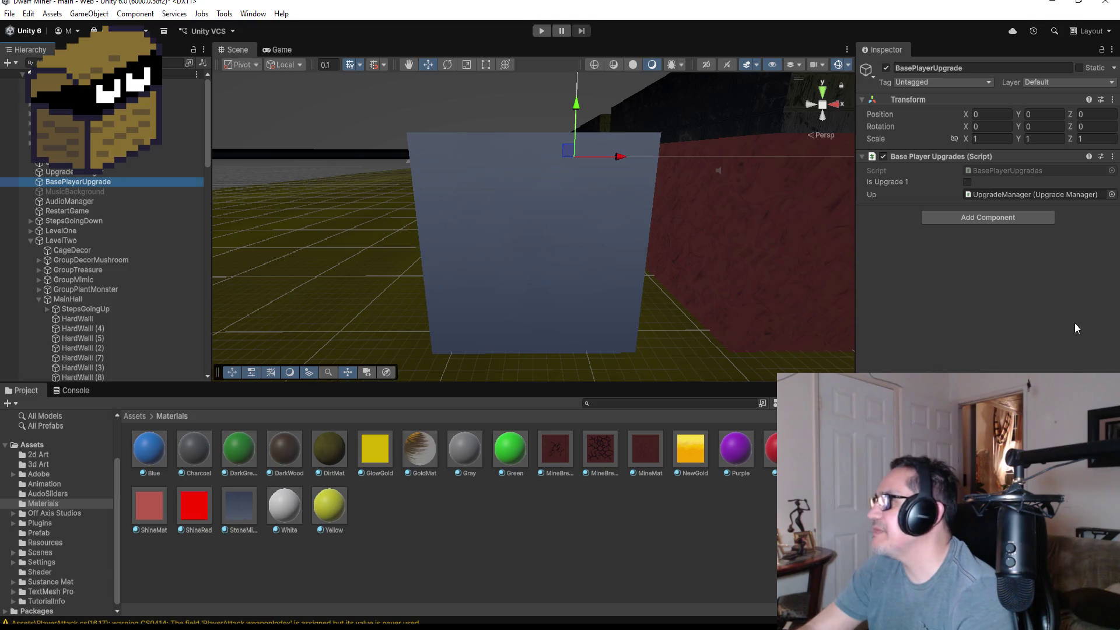
click(968, 183)
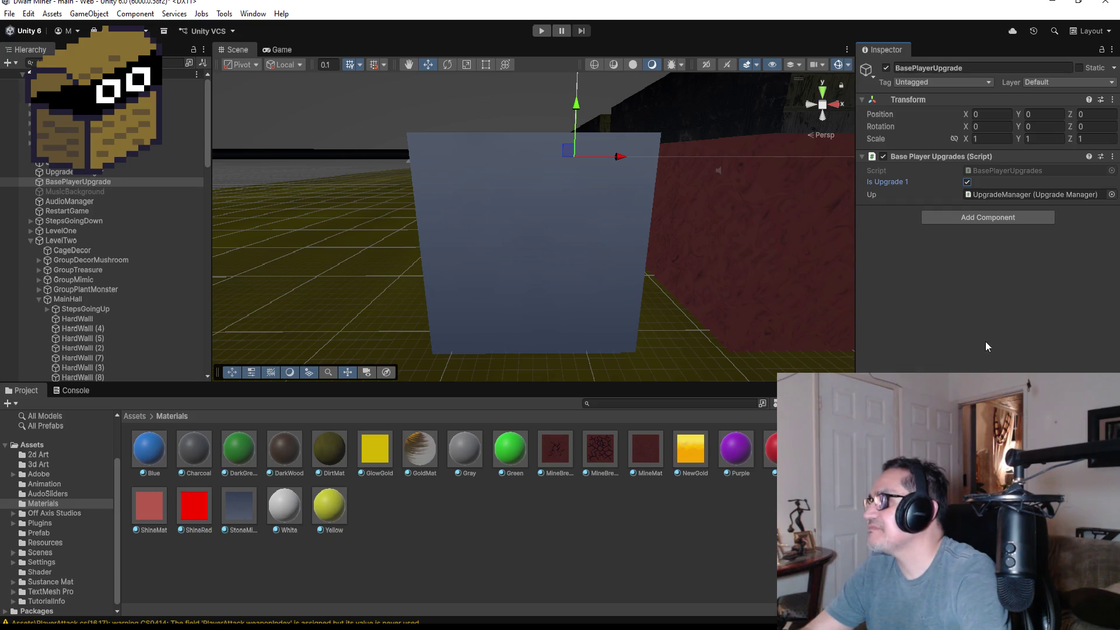
click(570, 197)
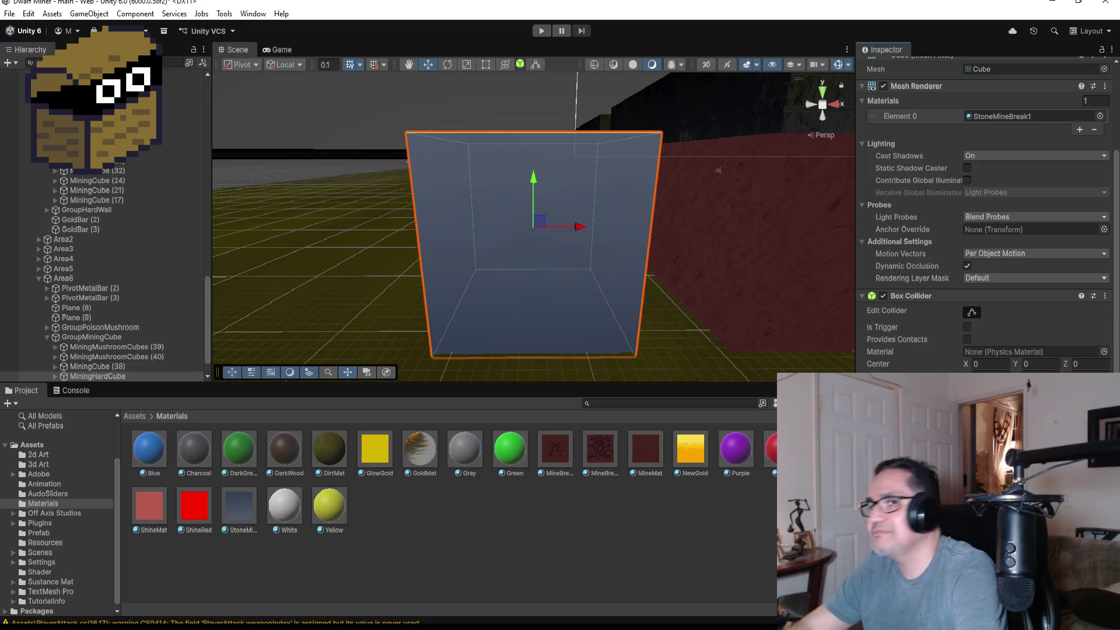
Compare MiningCube (38)'s material against MiningHardCube's in the Hierarchy
scroll(103, 340, down, 2)
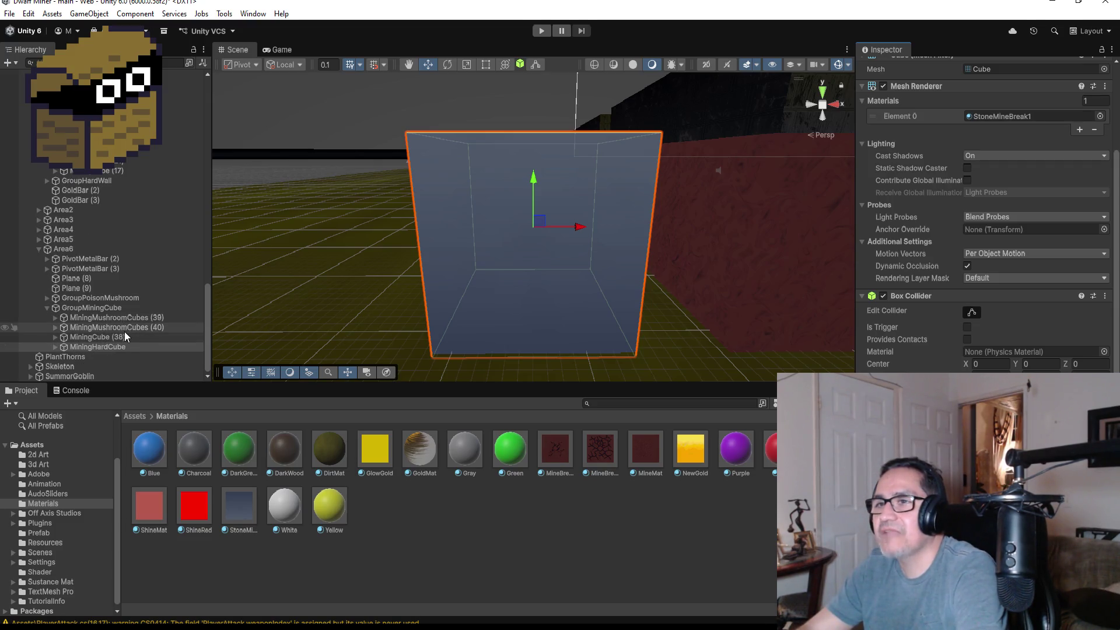
click(124, 332)
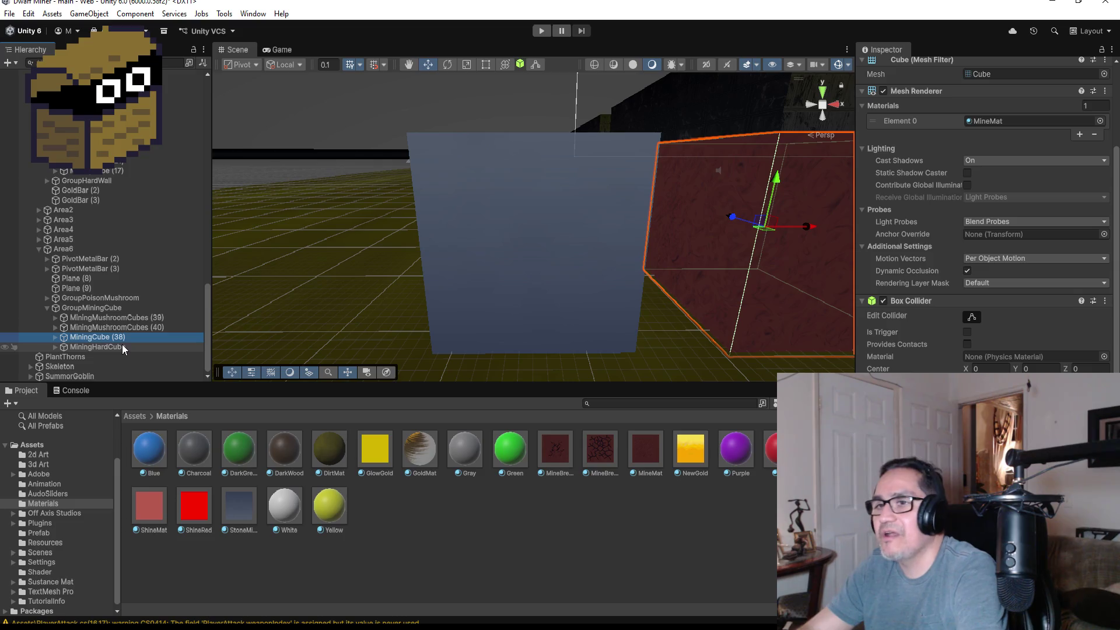
click(122, 344)
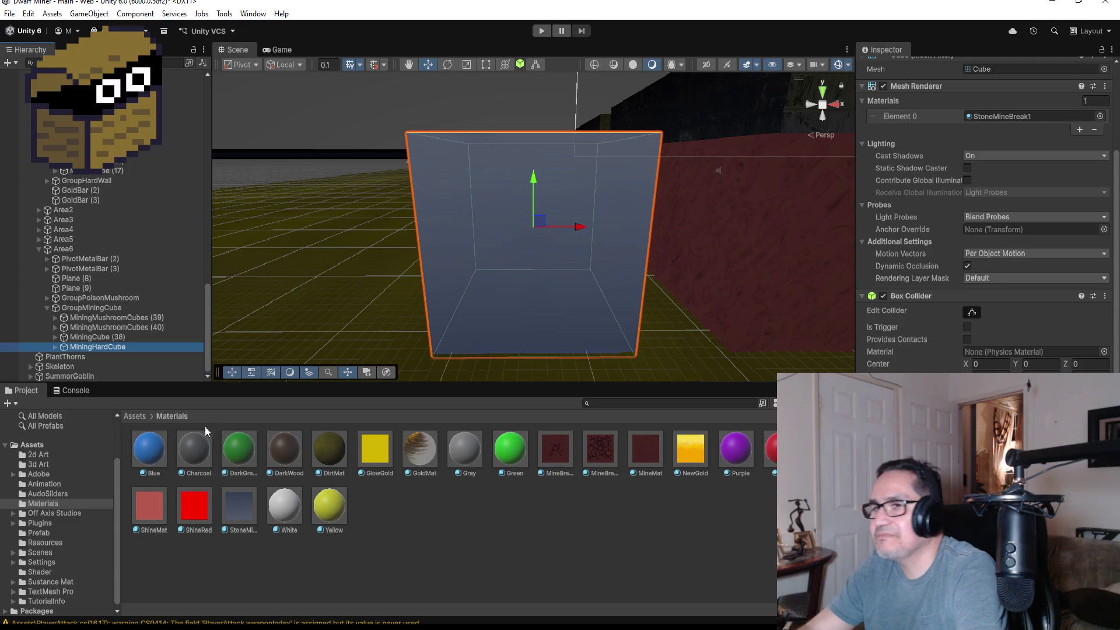
Show the Prefab folder in the Project panel and reselect MiningHardCube
click(139, 418)
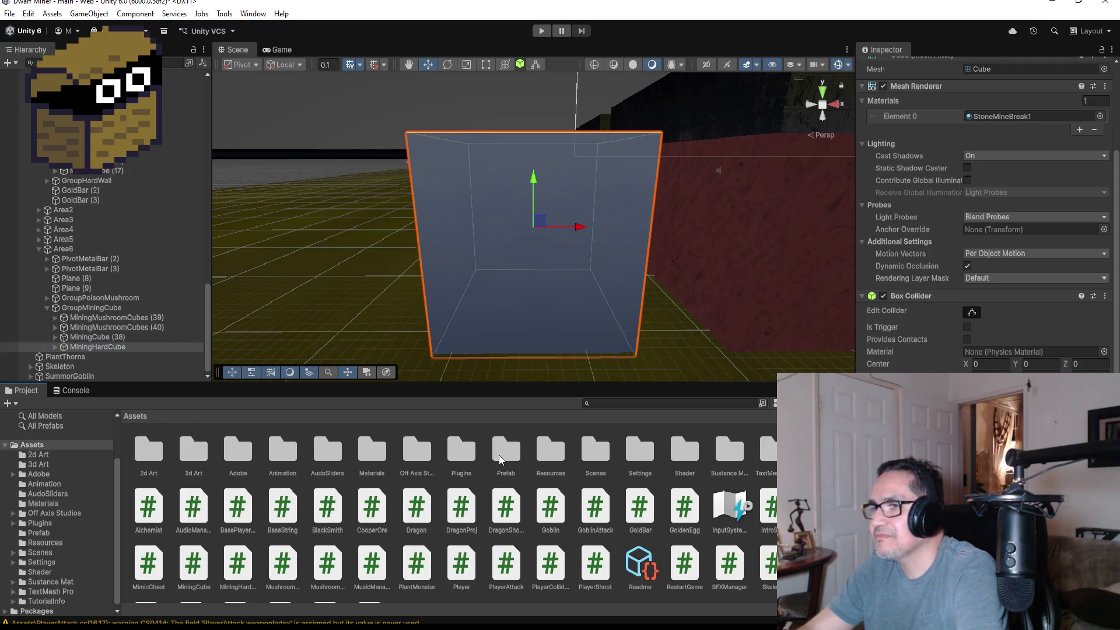
double_click(503, 451)
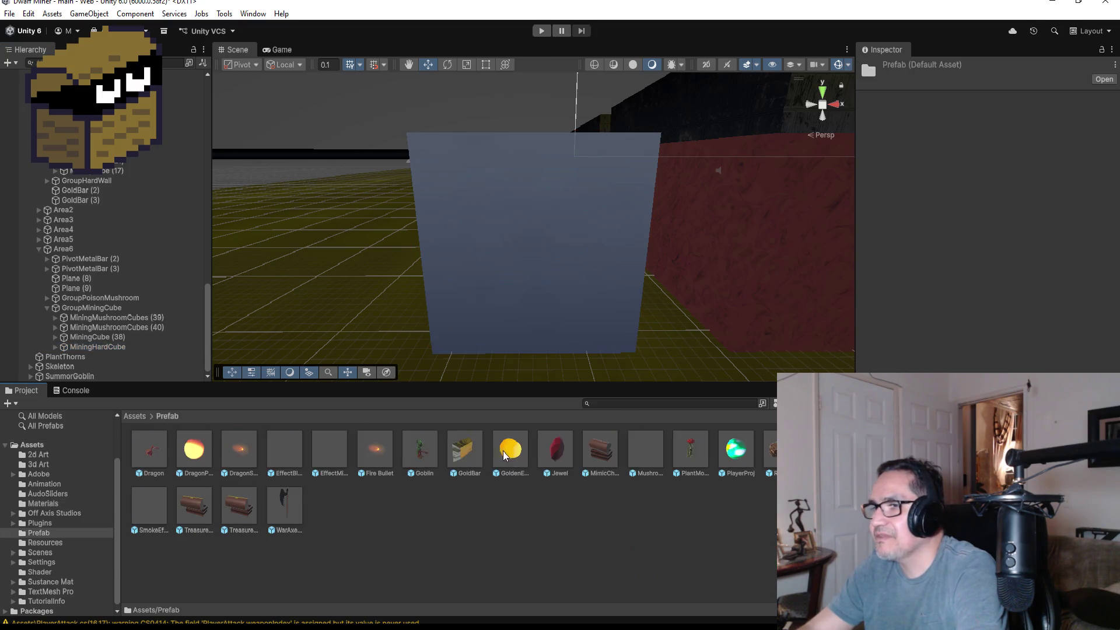
click(120, 346)
scroll(1100, 361, down, 3)
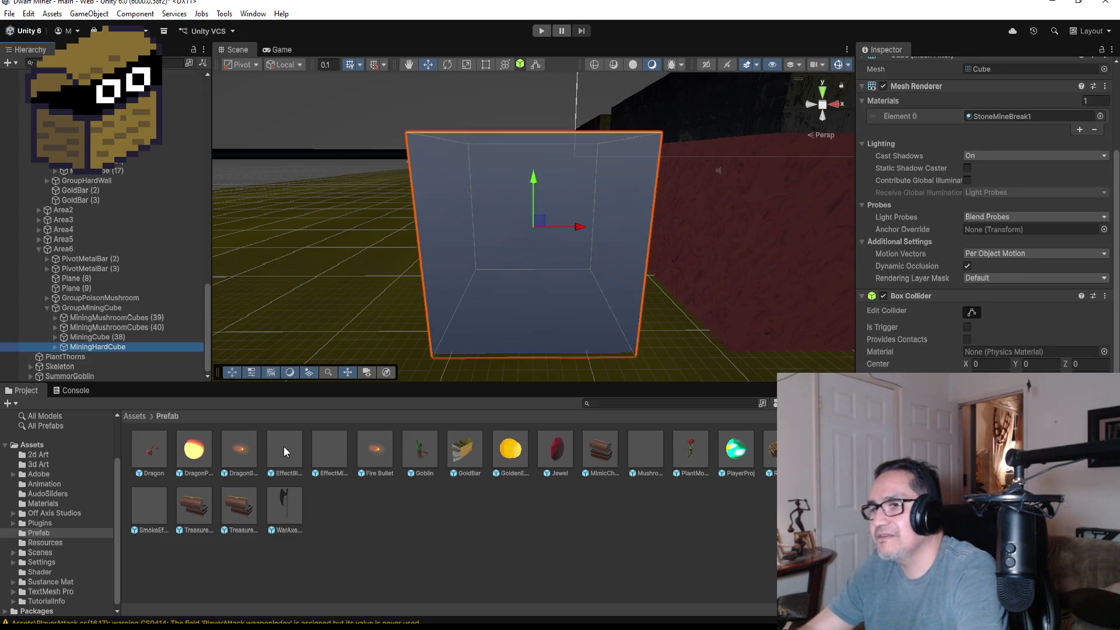
click(331, 449)
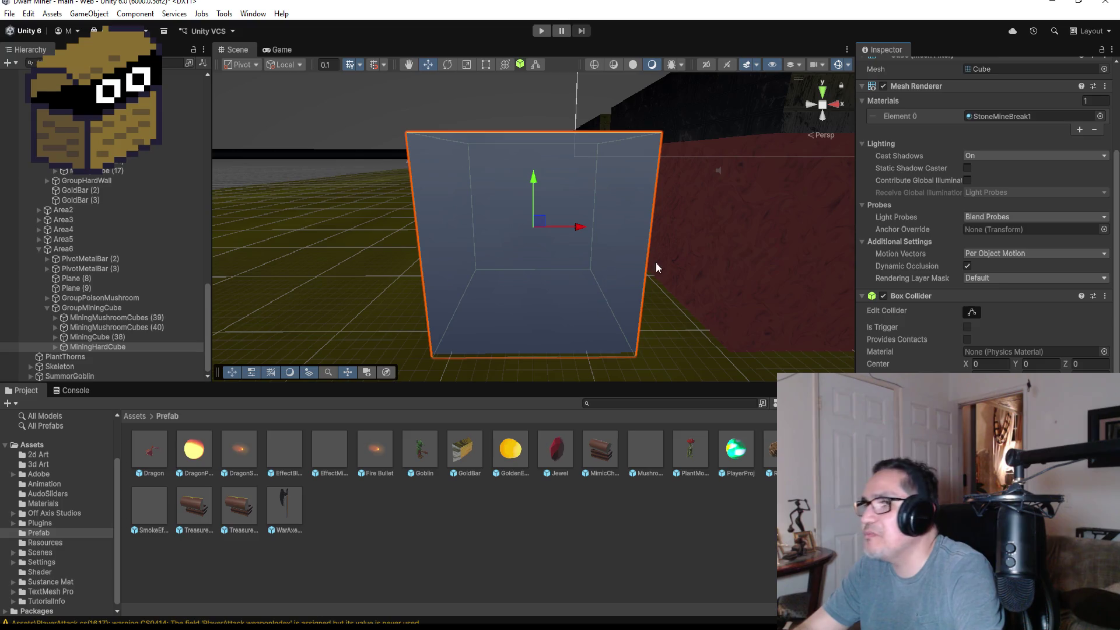
Frame and compare the hitPos children of MiningHardCube and MiningCube (38)
click(56, 347)
click(79, 358)
click(78, 357)
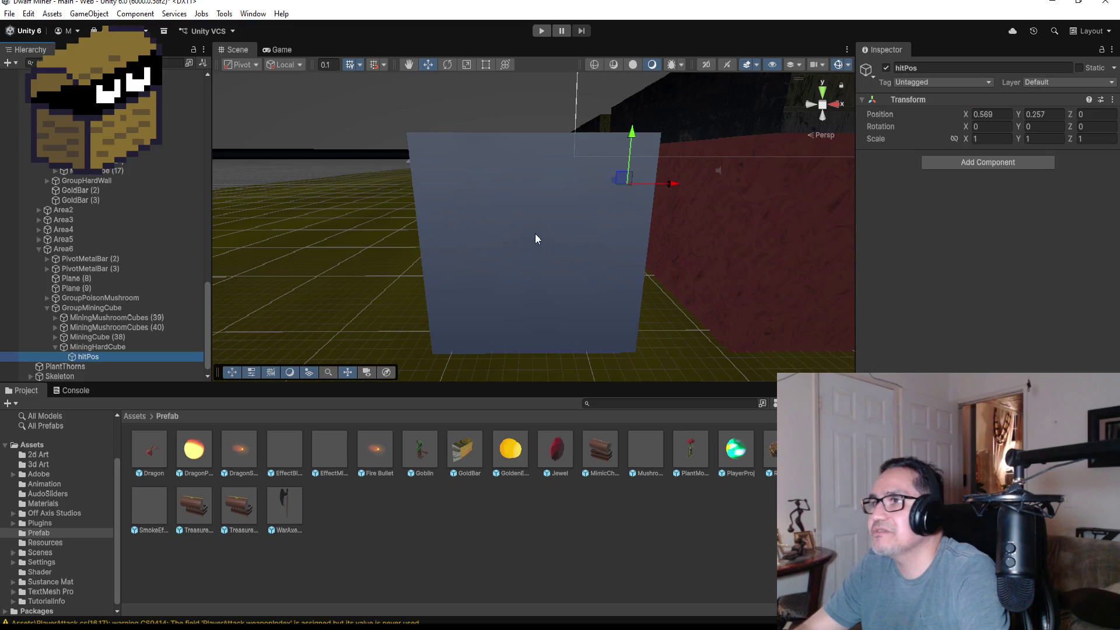
key(f)
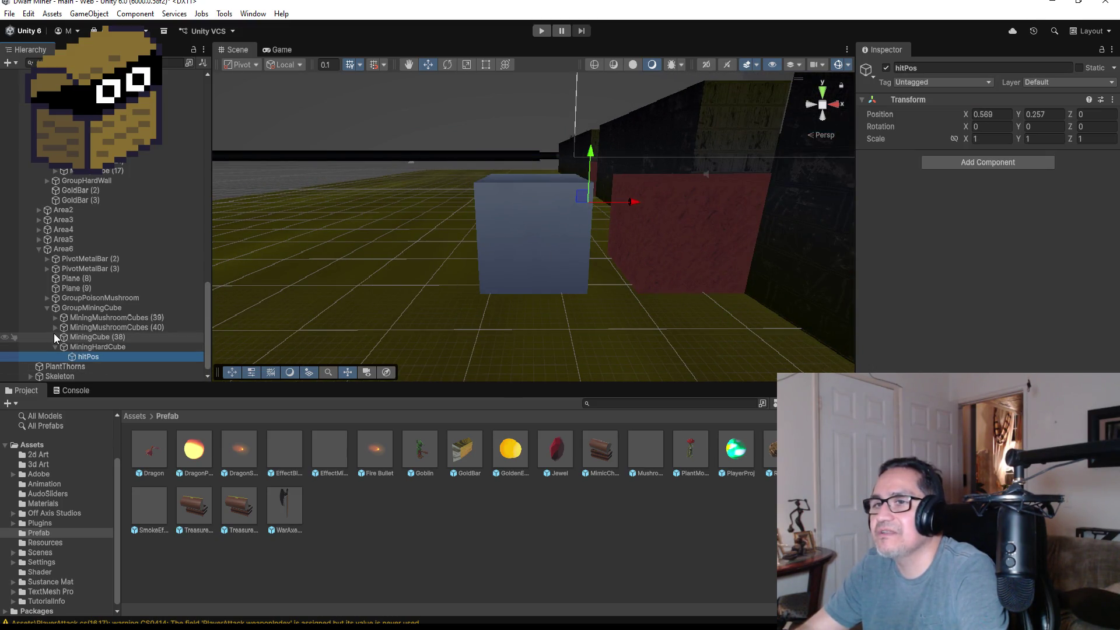
click(55, 336)
click(86, 348)
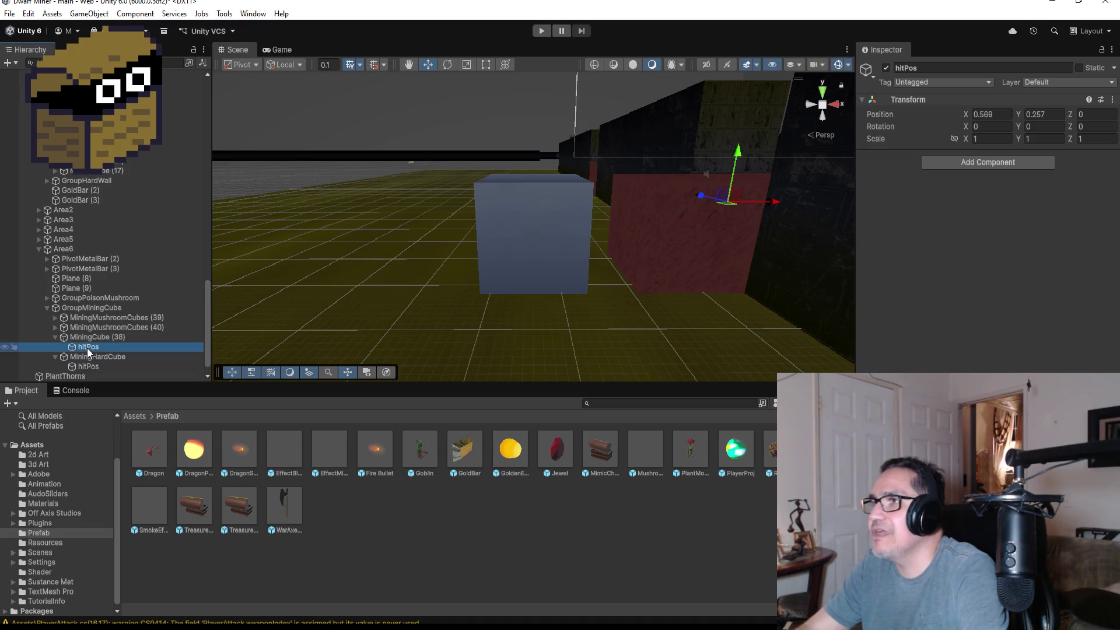
mouse_move(769, 214)
mouse_down()
mouse_move(729, 232)
mouse_move(595, 186)
mouse_move(496, 175)
mouse_up()
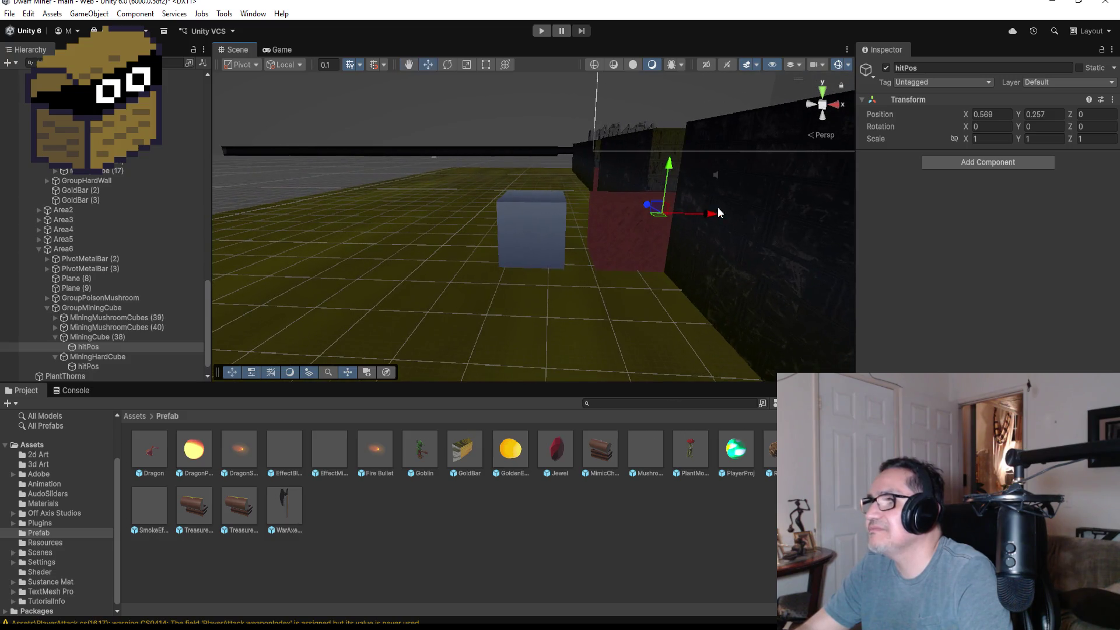
Review MiningHardCube's StoneMineBreak1 material and Box Collider, returning the project pane to Assets
click(55, 337)
click(98, 346)
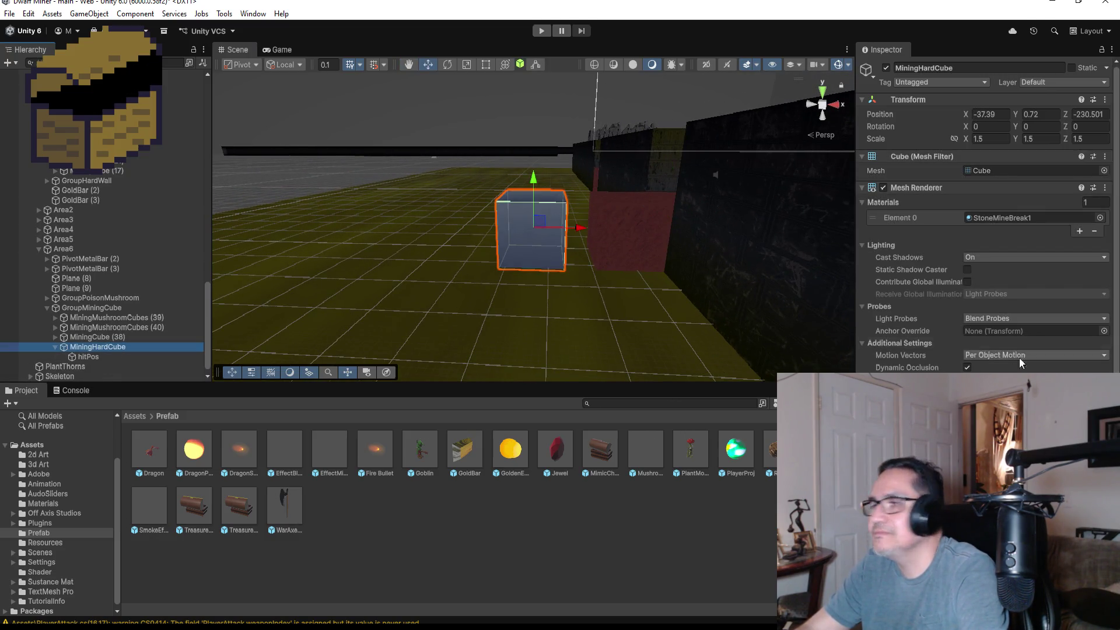
scroll(1021, 363, down, 3)
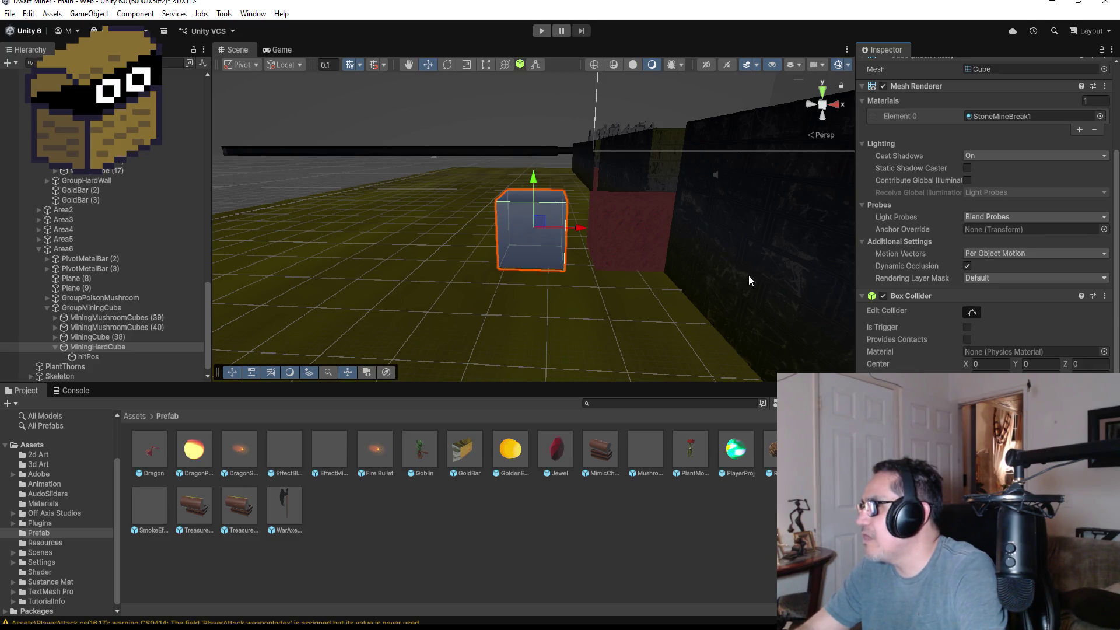
scroll(642, 302, up, 4)
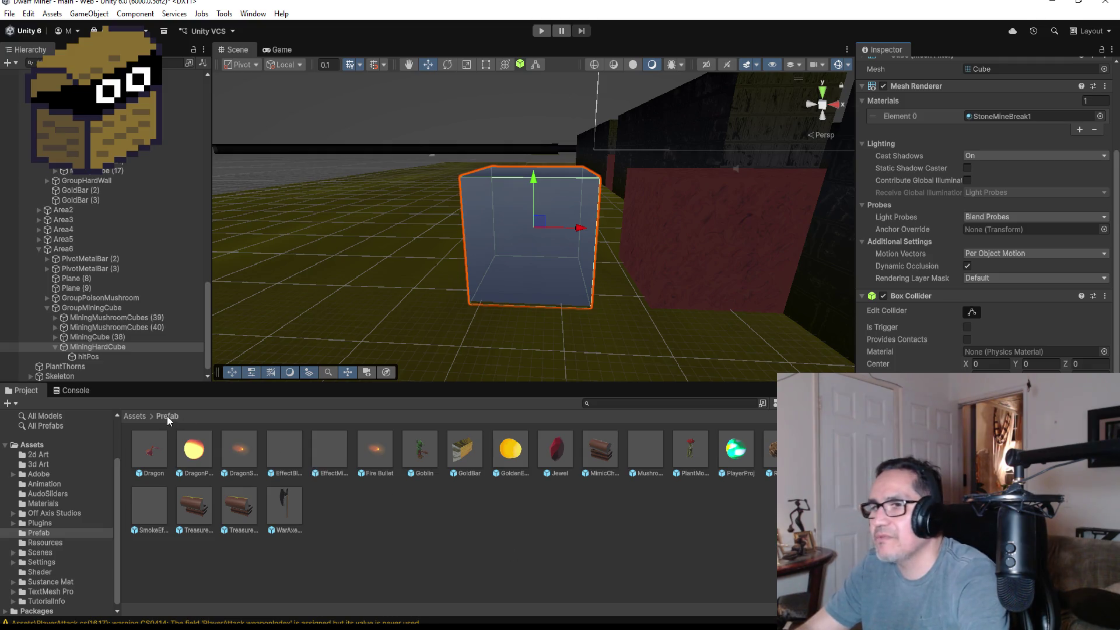
click(130, 416)
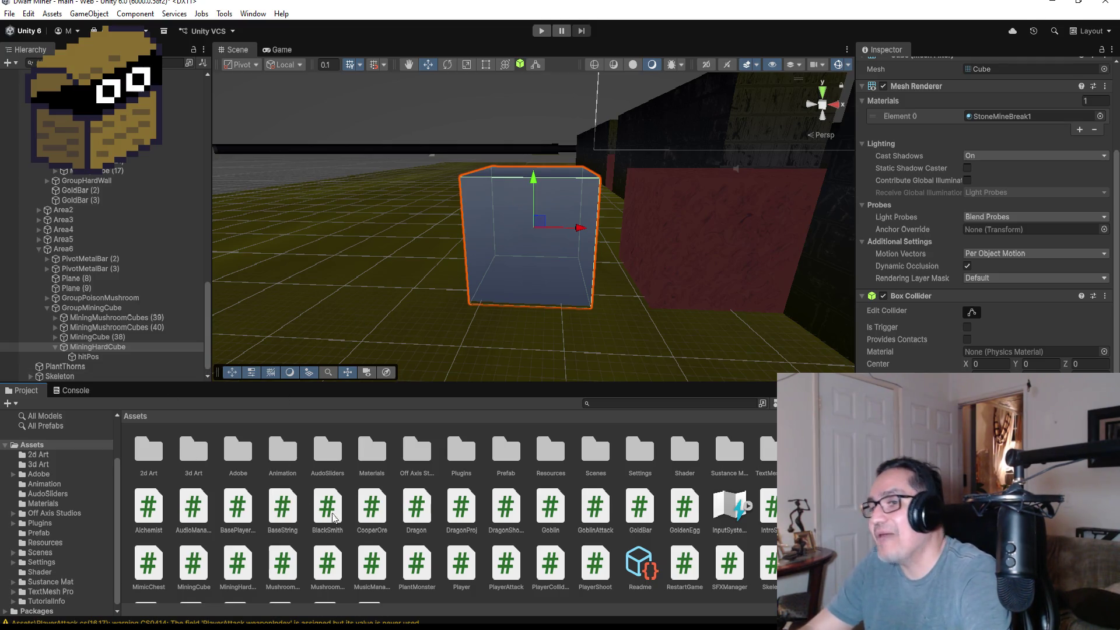
Open the Materials folder and select StoneMineBreak1 to view its AllIn1Vfx settings
double_click(380, 456)
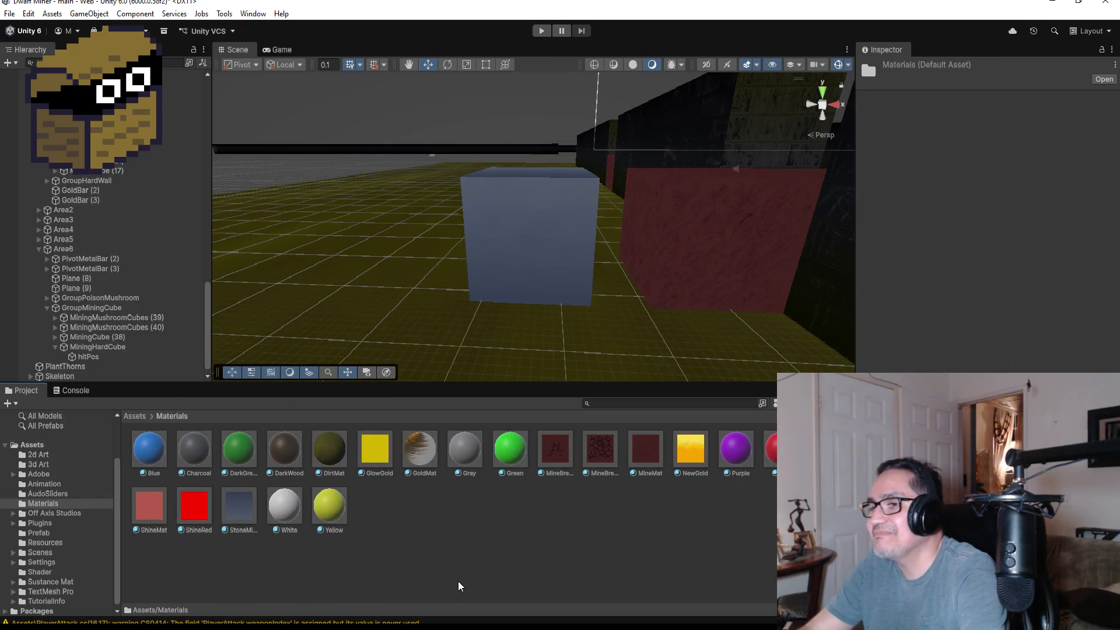
click(530, 529)
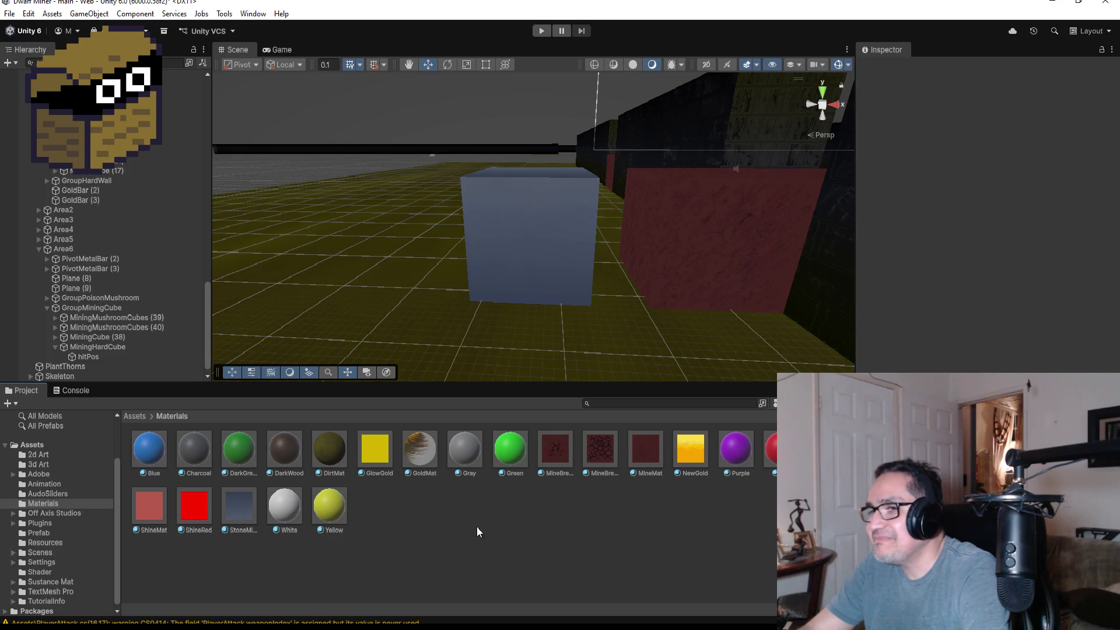
click(240, 505)
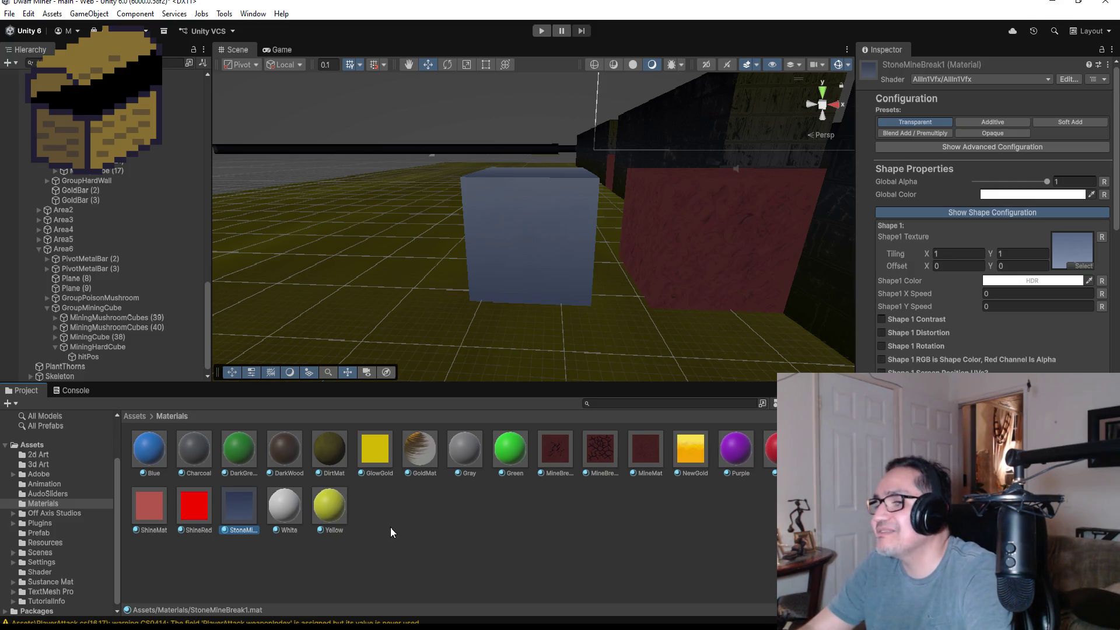
Create a new material named StoneMiningBreak2 in the Materials folder
right_click(396, 518)
mouse_move(488, 169)
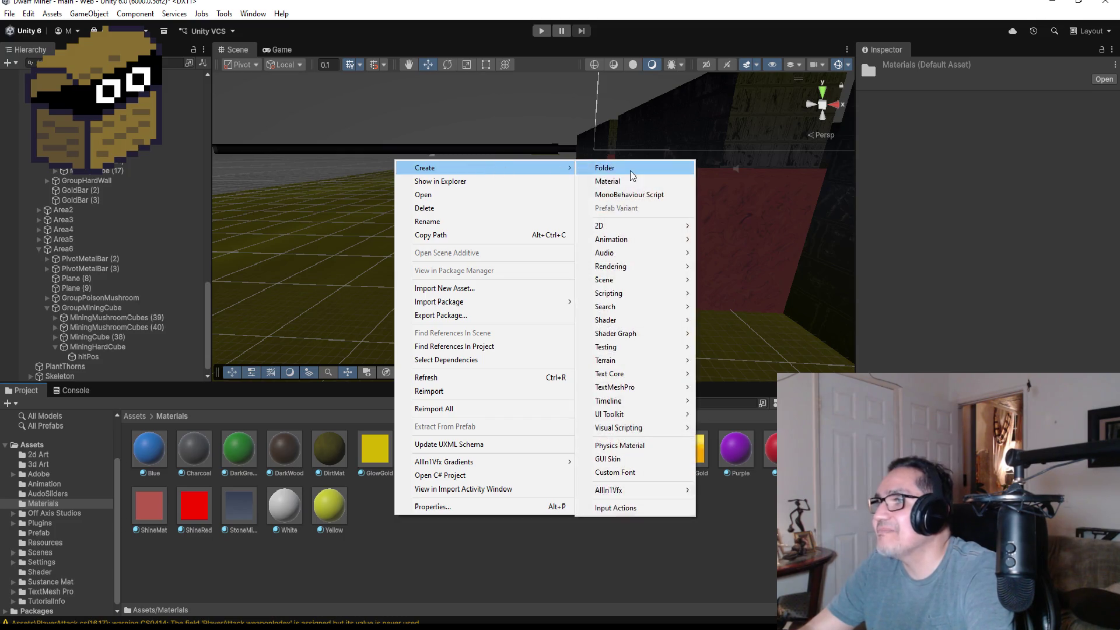
mouse_move(622, 232)
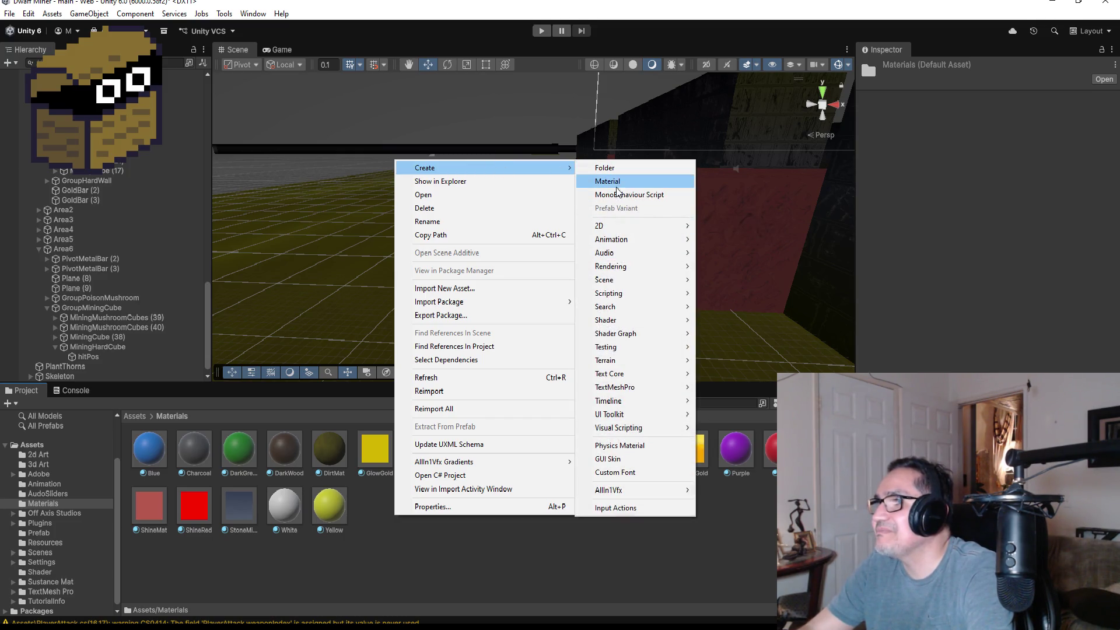
click(610, 181)
text(Stone)
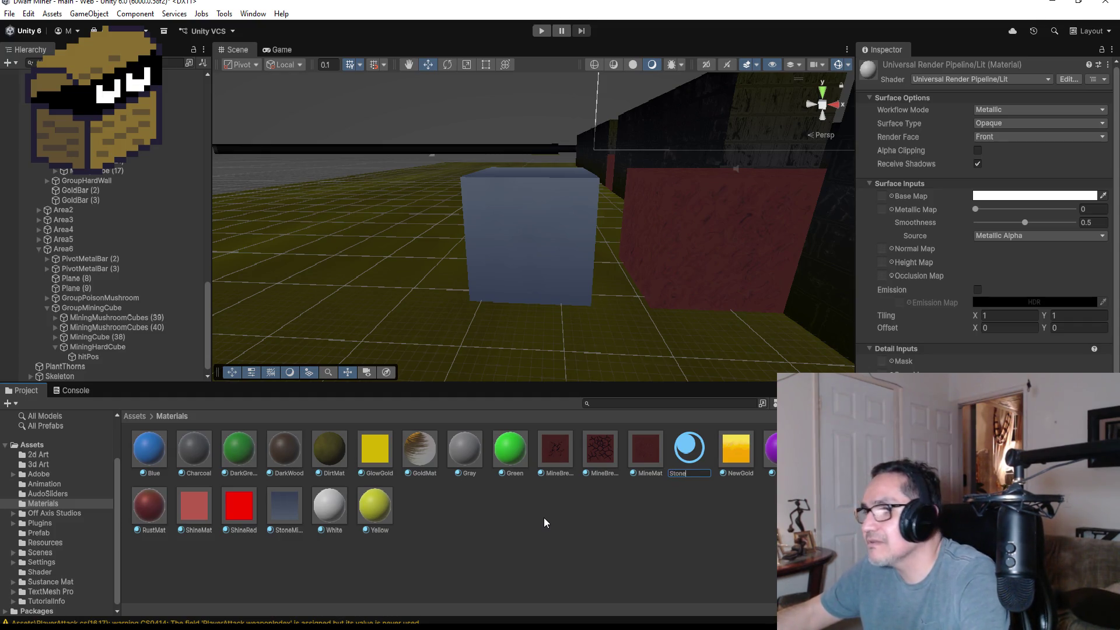
text(MiningBl)
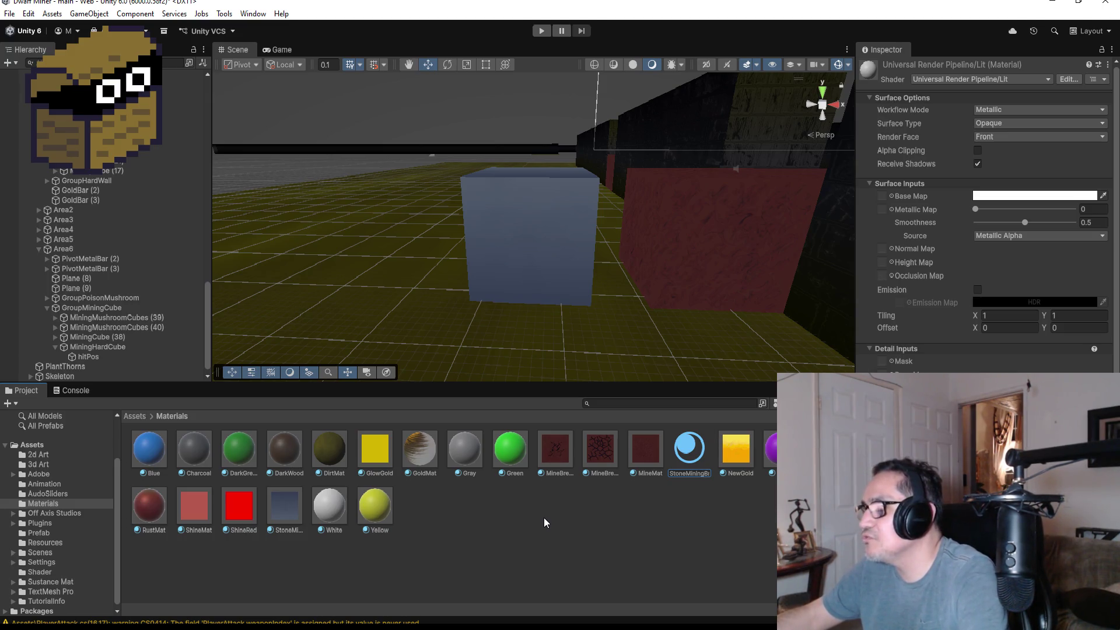
text(eak2)
key(Return)
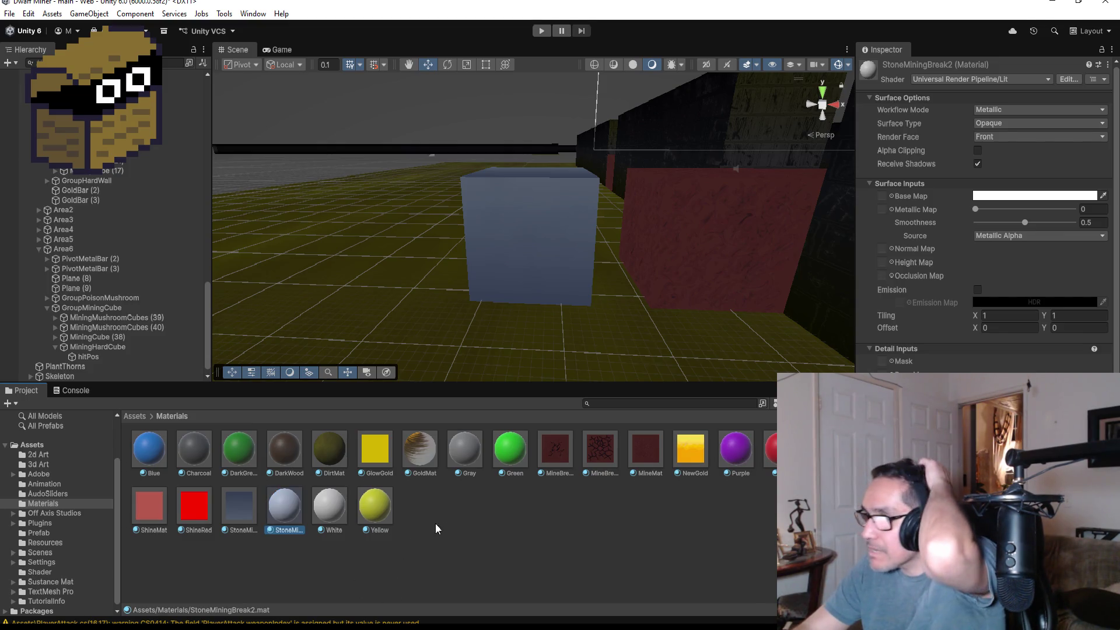
Switch StoneMiningBreak2's shader to AllIn1Vfx/AllIn1Vfx and look over its settings
click(989, 82)
click(969, 118)
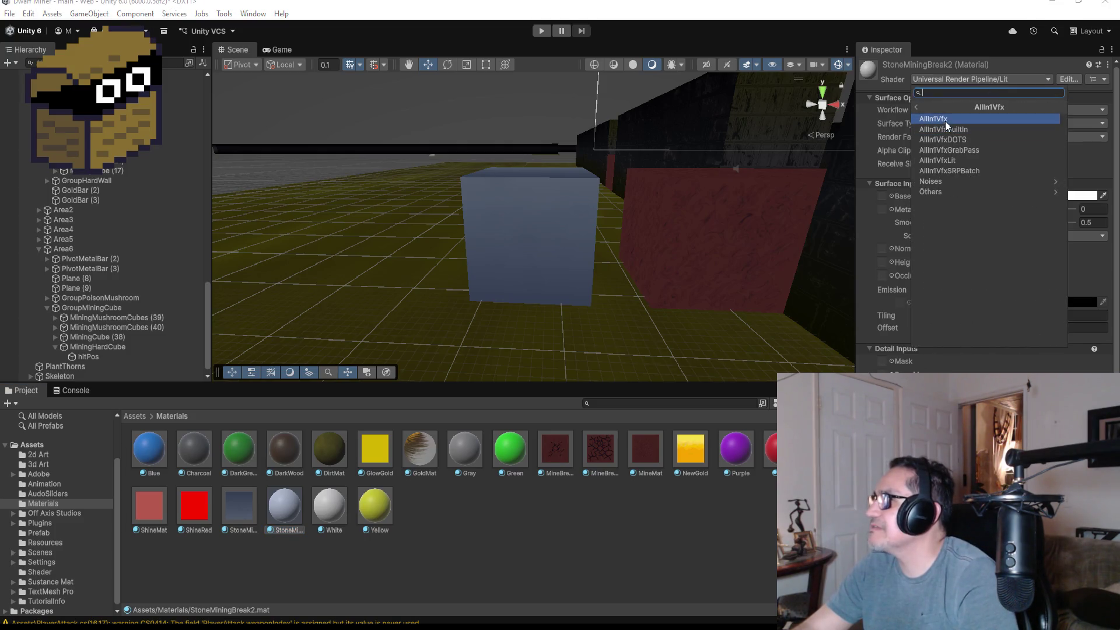
click(945, 120)
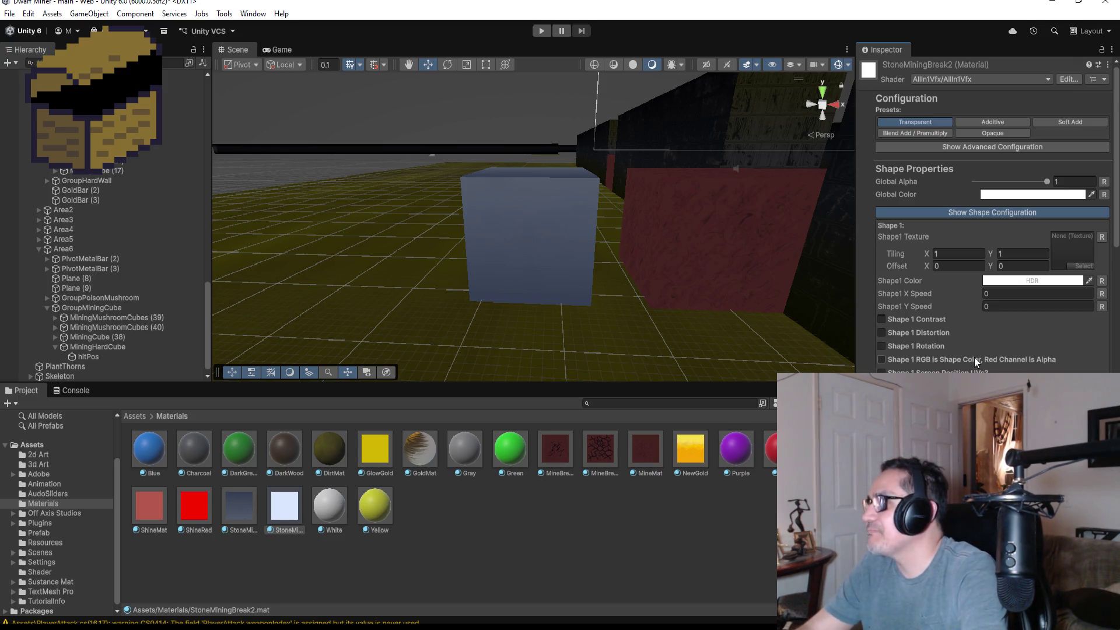
scroll(975, 357, down, 5)
scroll(1004, 323, up, 5)
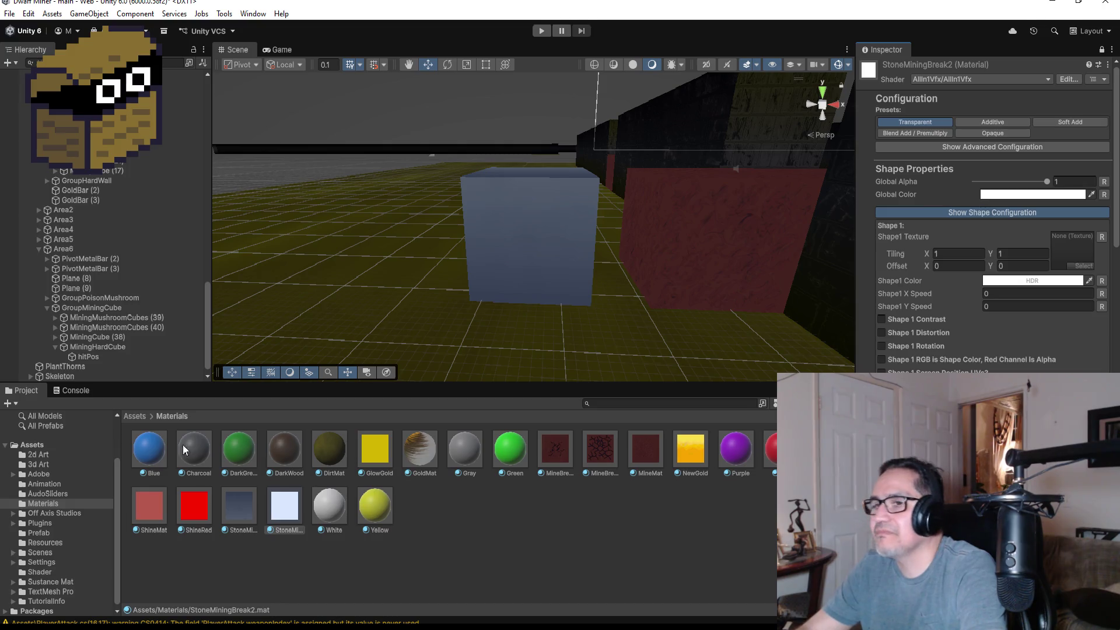
Assign the 2dStoneBreak2 texture from the 2d Art folder as Shape1 Texture
click(140, 416)
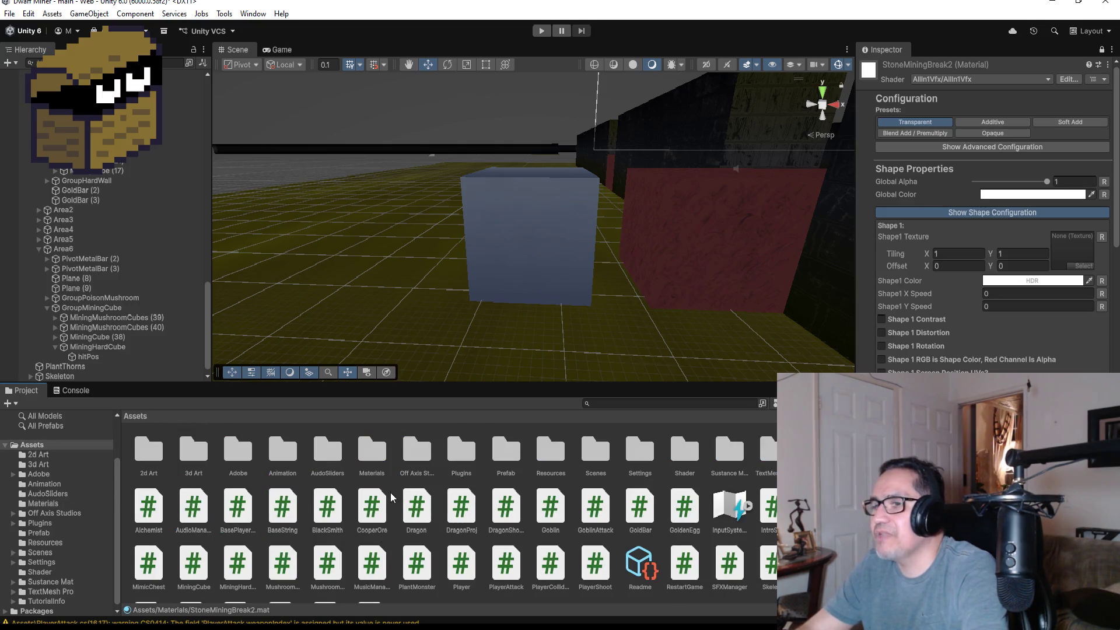
double_click(148, 452)
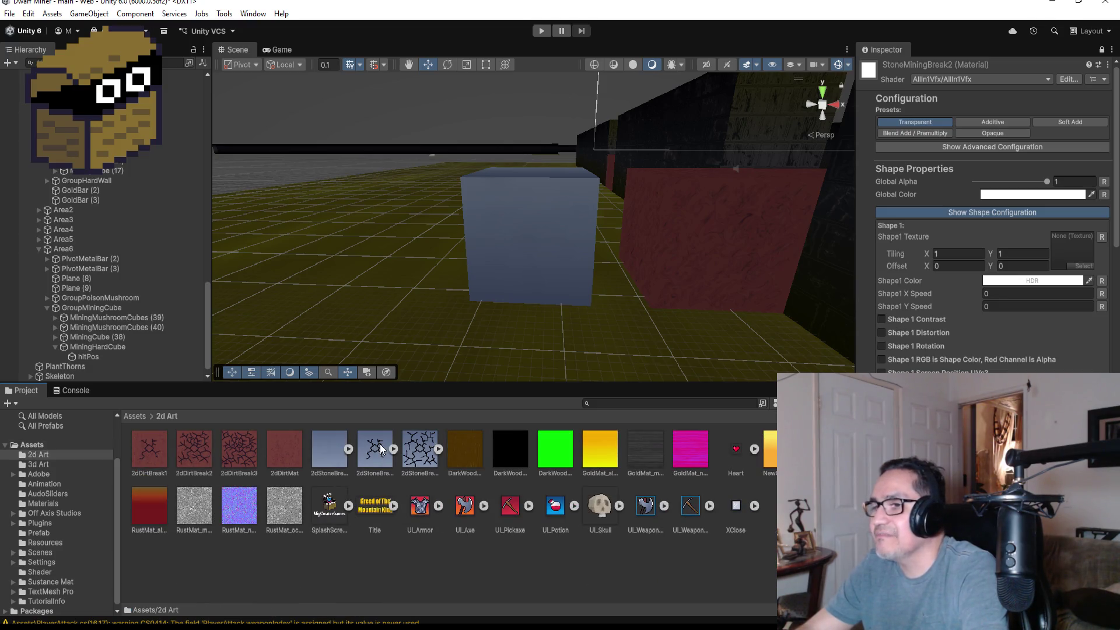
mouse_move(379, 444)
mouse_down()
mouse_move(1077, 219)
mouse_move(1073, 248)
mouse_up()
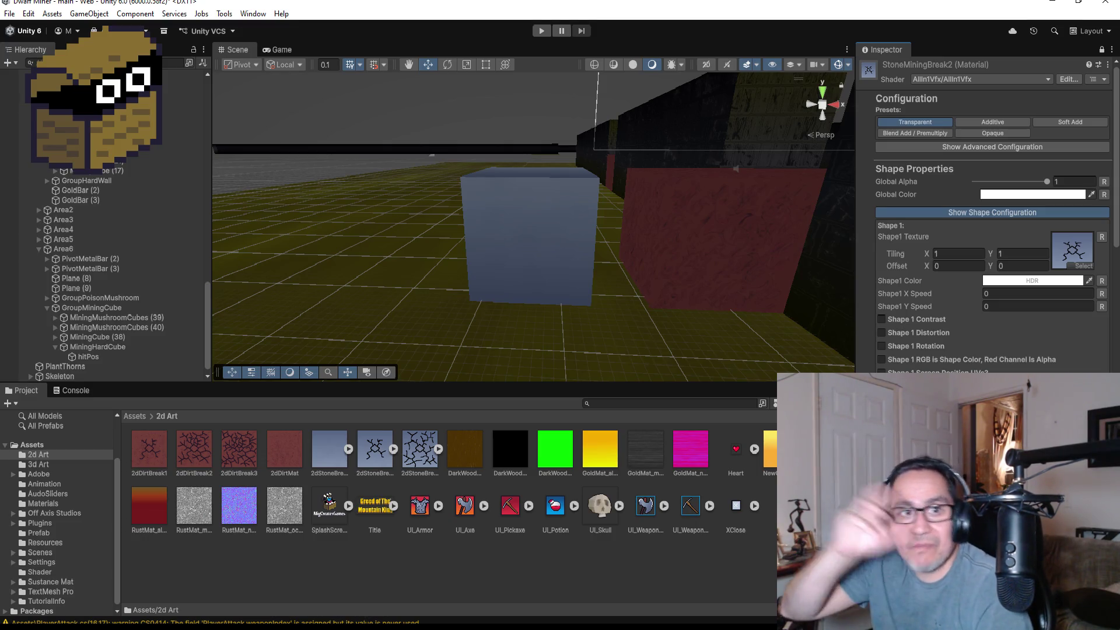
Enable 9.Fake Light And Shadow under Color Effects
scroll(993, 335, down, 3)
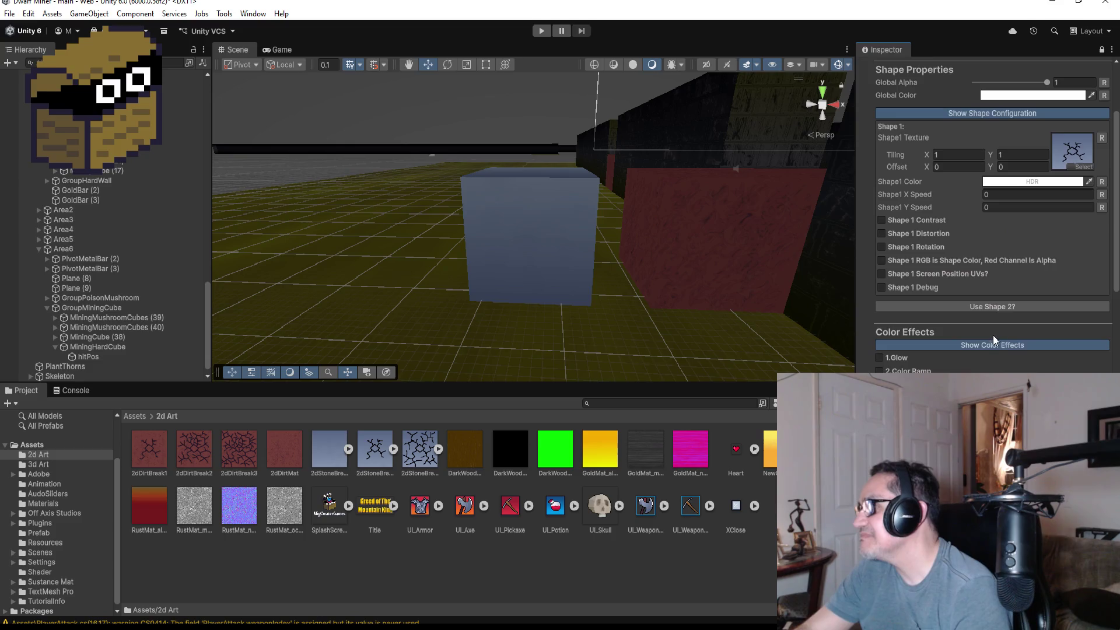
scroll(980, 337, down, 3)
scroll(966, 338, down, 1)
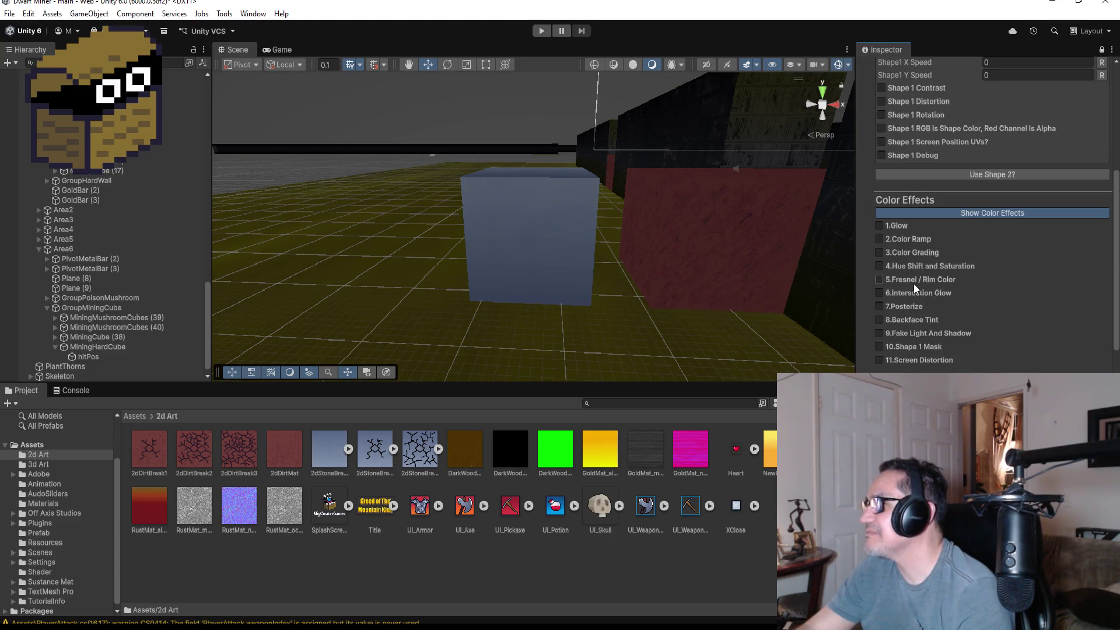
click(921, 333)
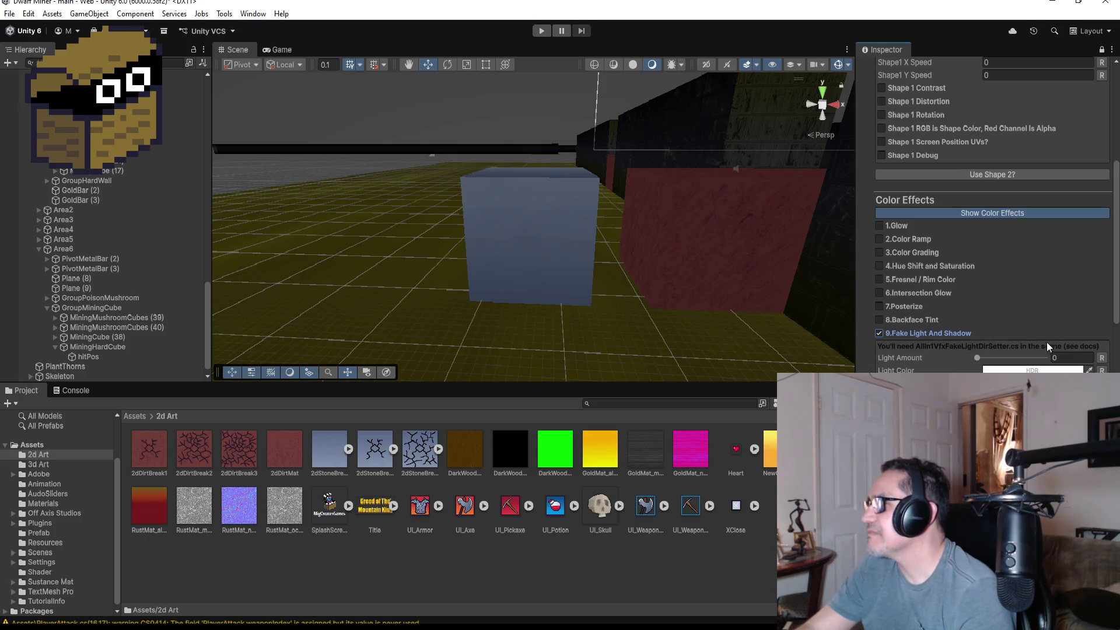
scroll(1055, 264, up, 7)
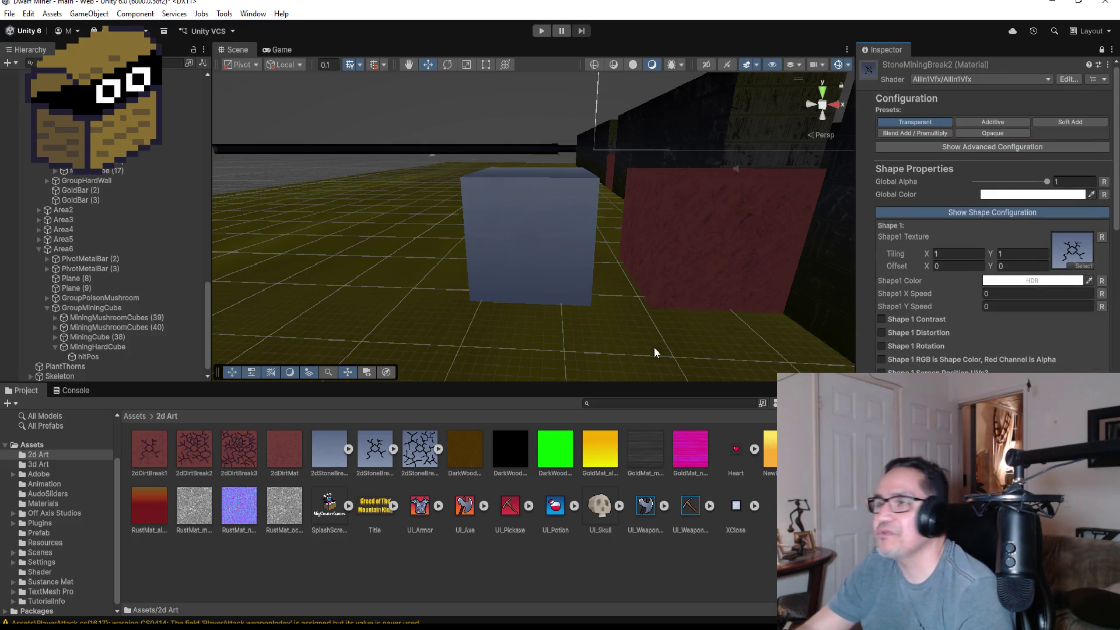